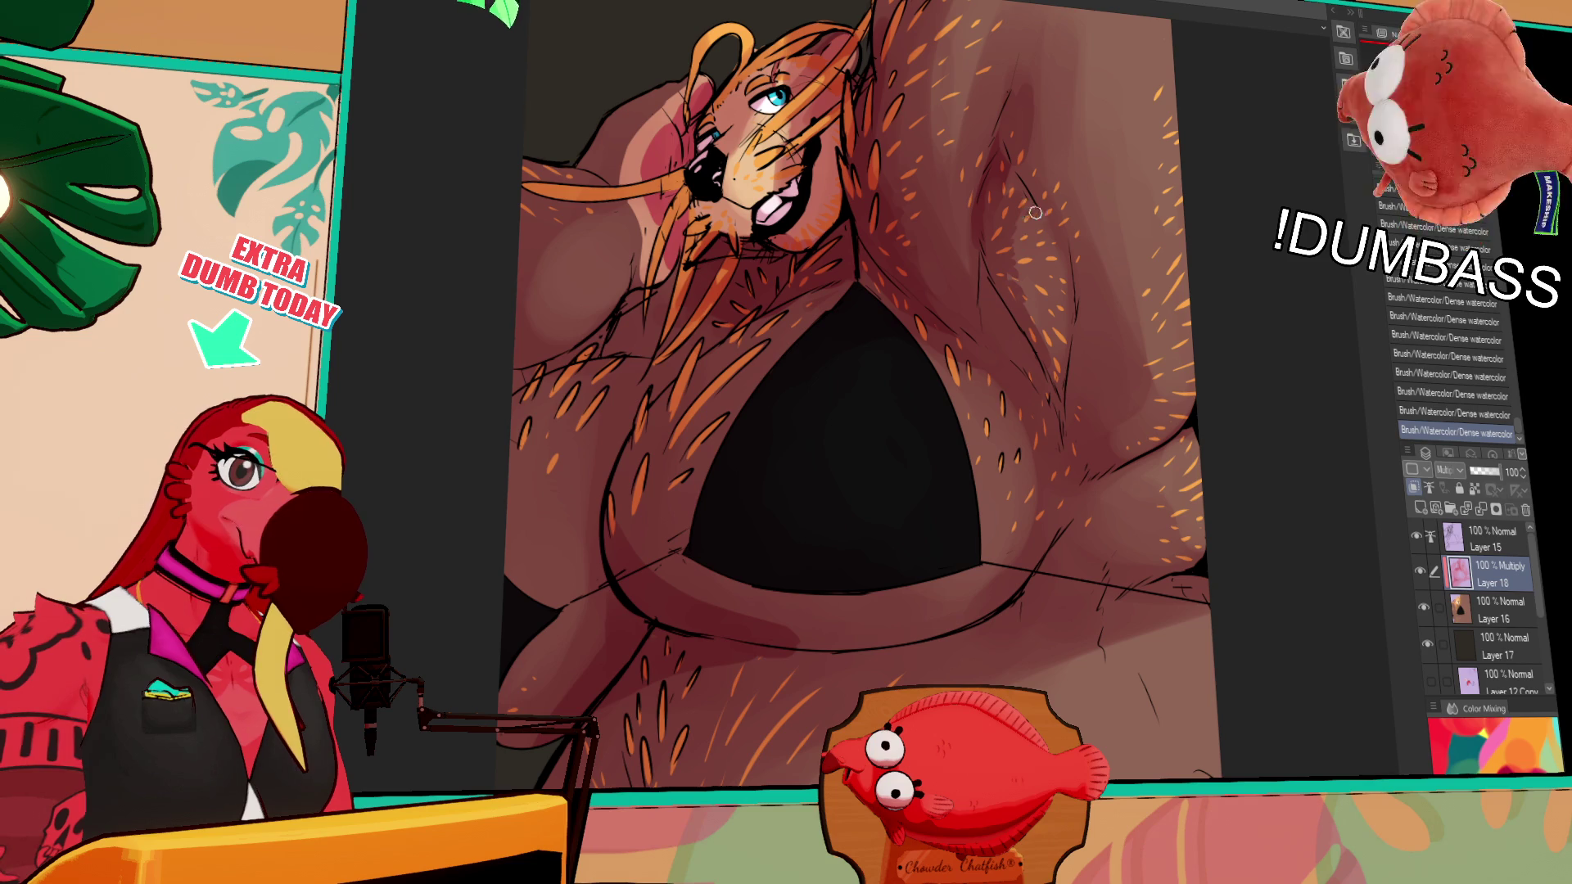
# Paint faint speckled Dense watercolor shading over the upper-right fur on Layer 18
pyautogui.moveTo(1057, 264)
pyautogui.mouseDown()
pyautogui.moveTo(1039, 320)
pyautogui.moveTo(1052, 281)
pyautogui.moveTo(1020, 255)
pyautogui.mouseUp()
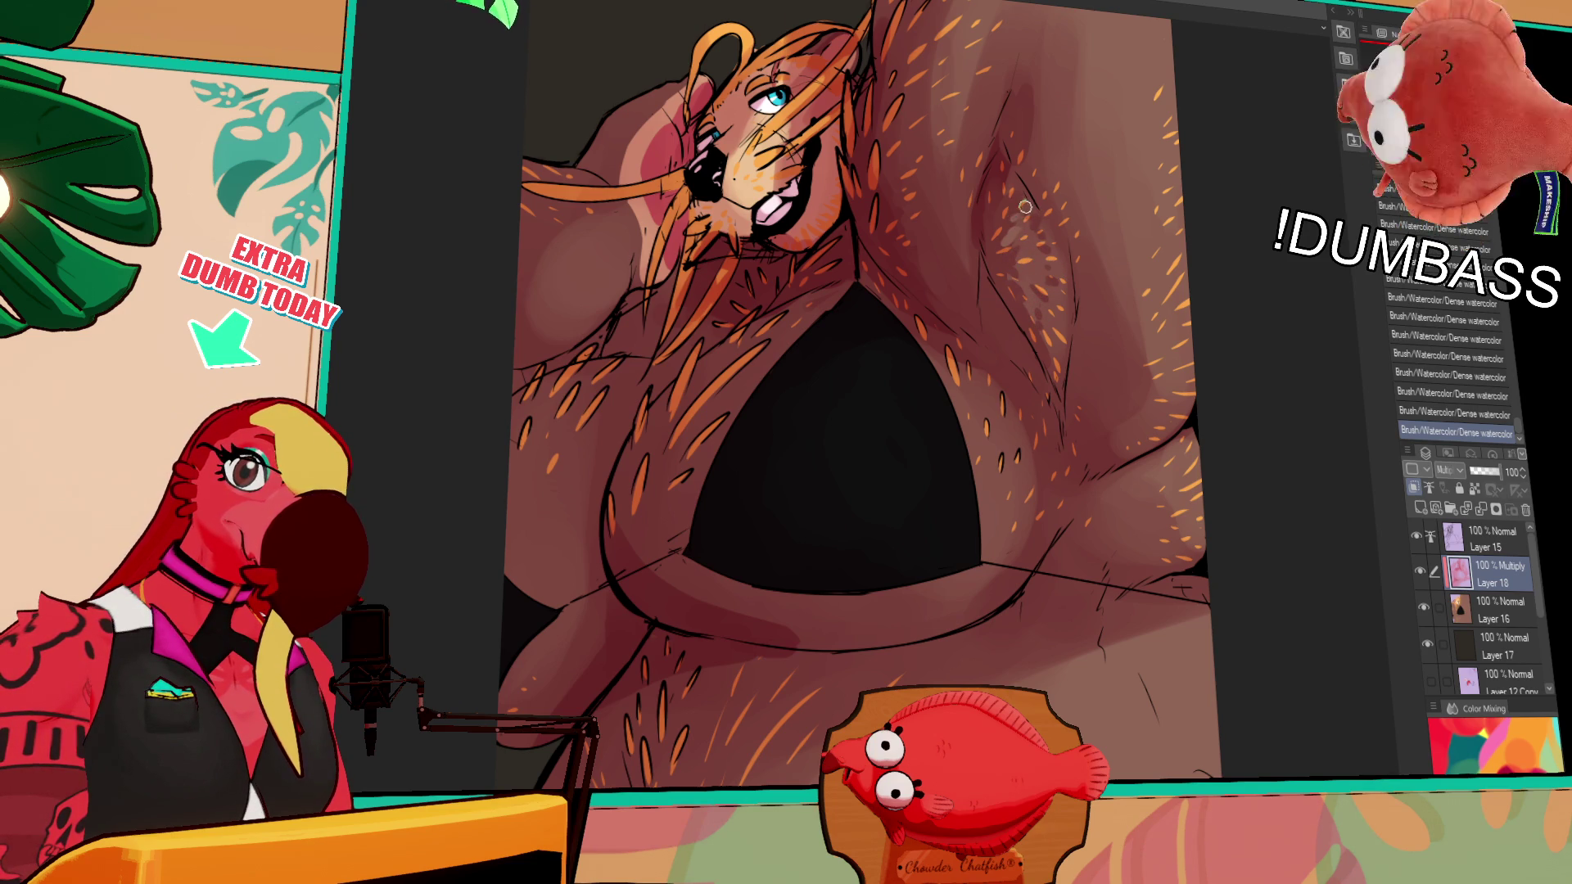
pyautogui.moveTo(1019, 218); pyautogui.dragTo(1030, 294)
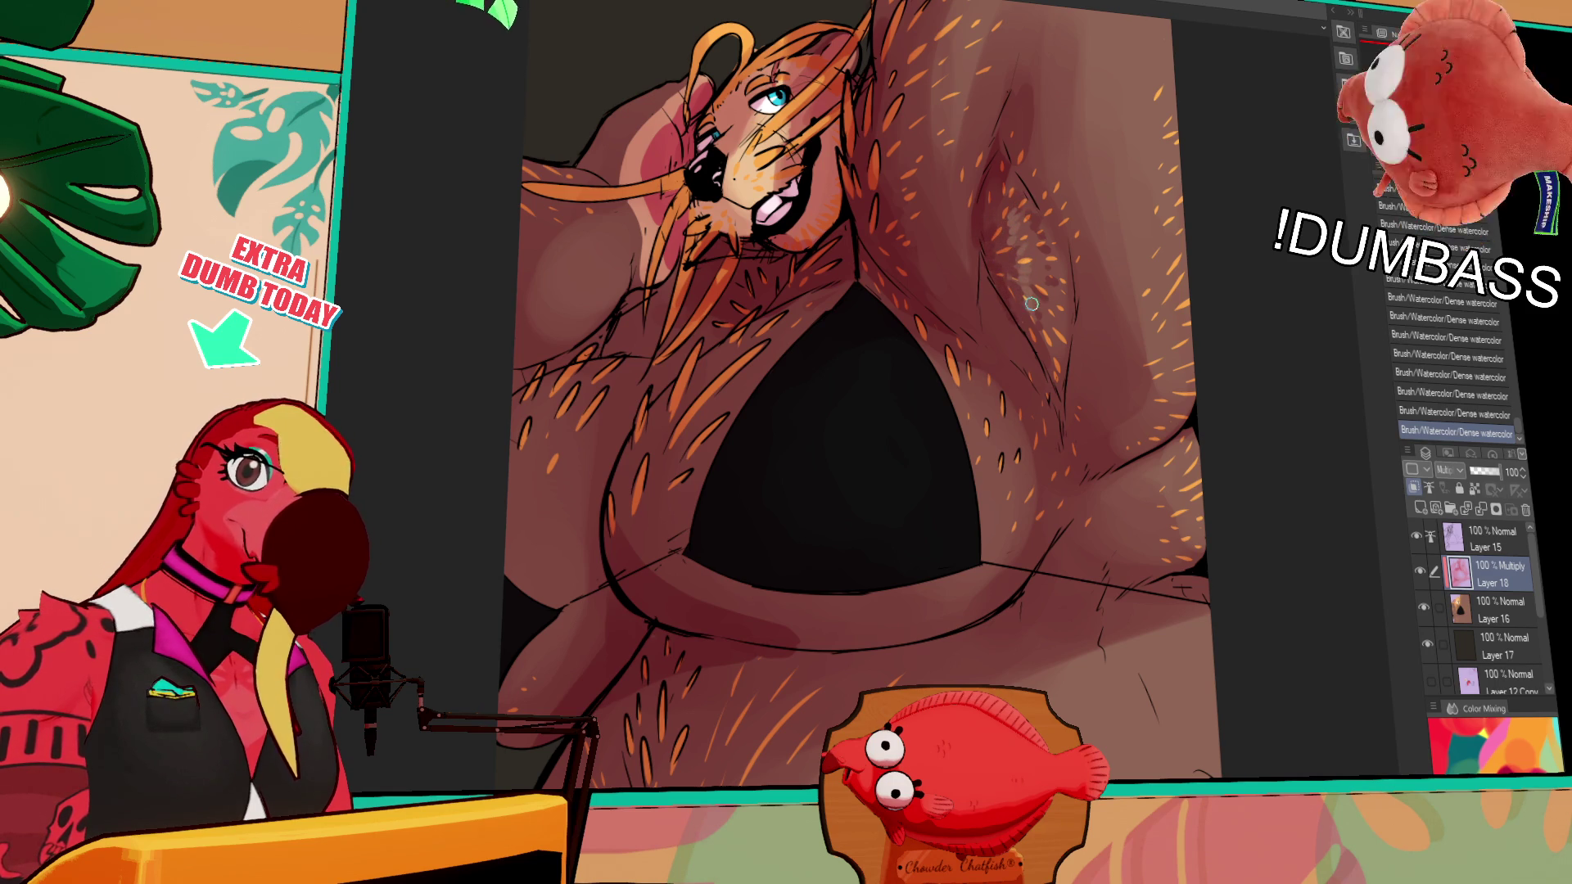
pyautogui.moveTo(1156, 230)
pyautogui.mouseDown()
pyautogui.moveTo(1098, 251)
pyautogui.moveTo(1114, 244)
pyautogui.mouseUp()
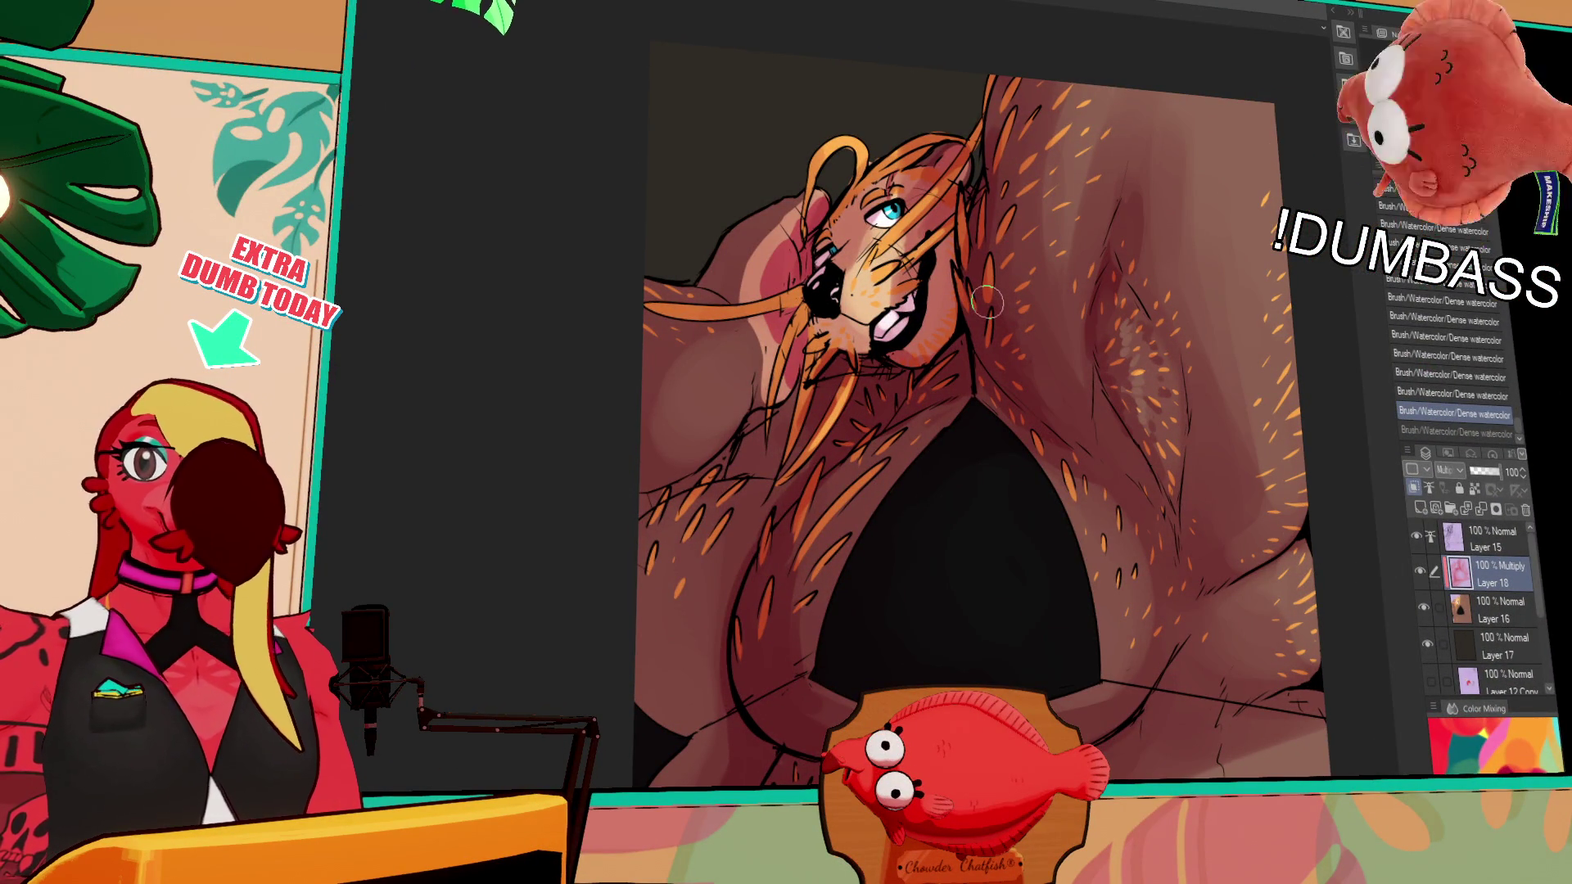
# Paint small Dense watercolor strokes on the face and near the mouth, keeping the redone strokes
pyautogui.moveTo(851, 386); pyautogui.dragTo(788, 483)
pyautogui.hotkey('ctrl', 'z')
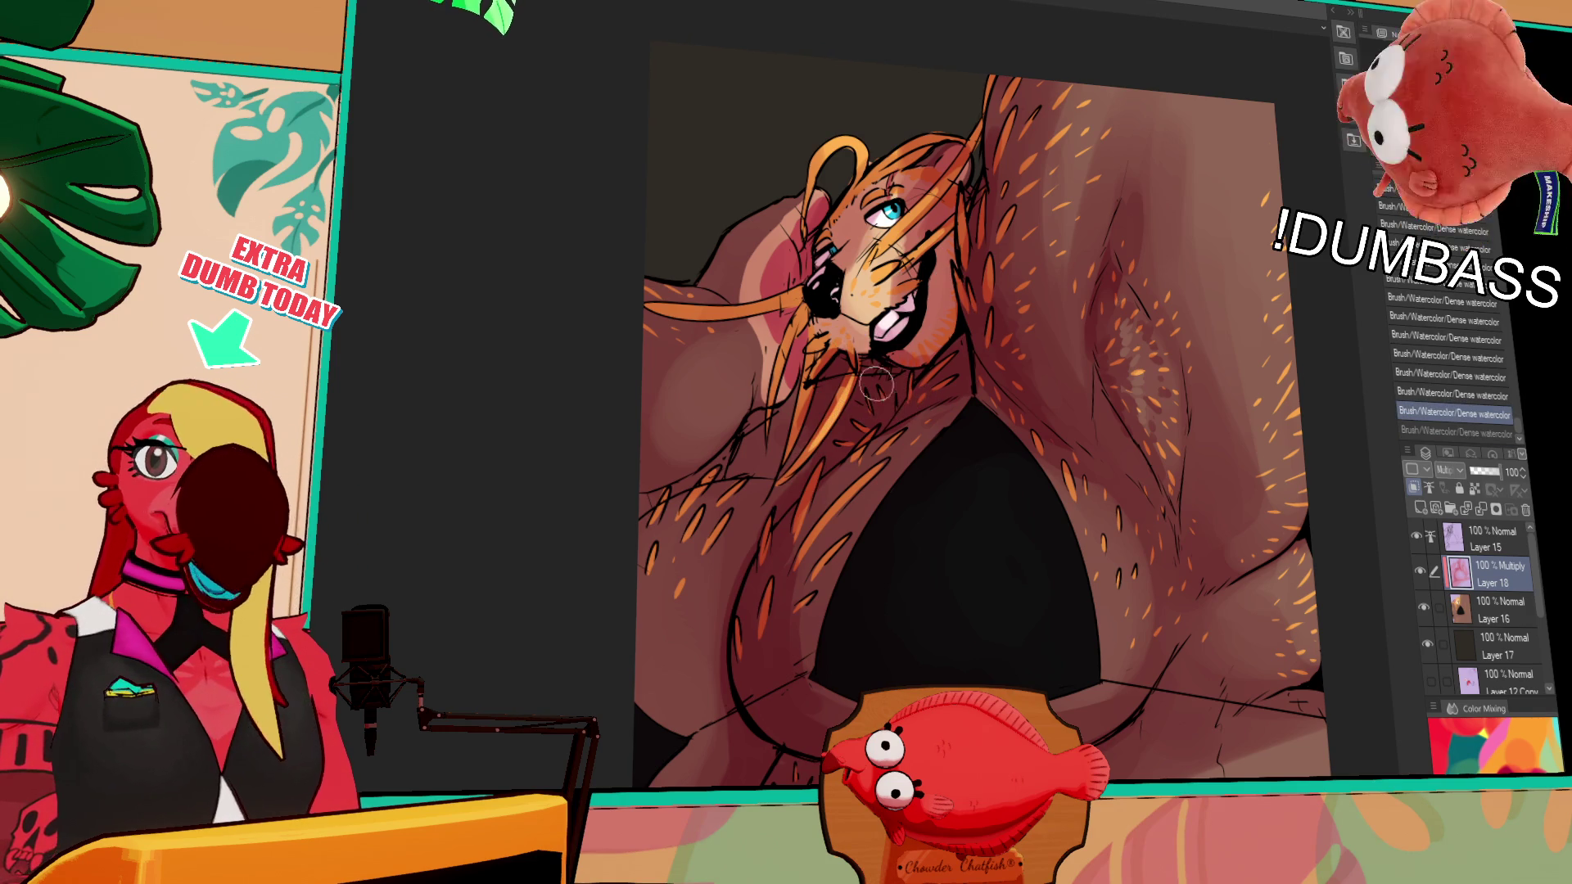
pyautogui.moveTo(848, 338); pyautogui.dragTo(835, 320)
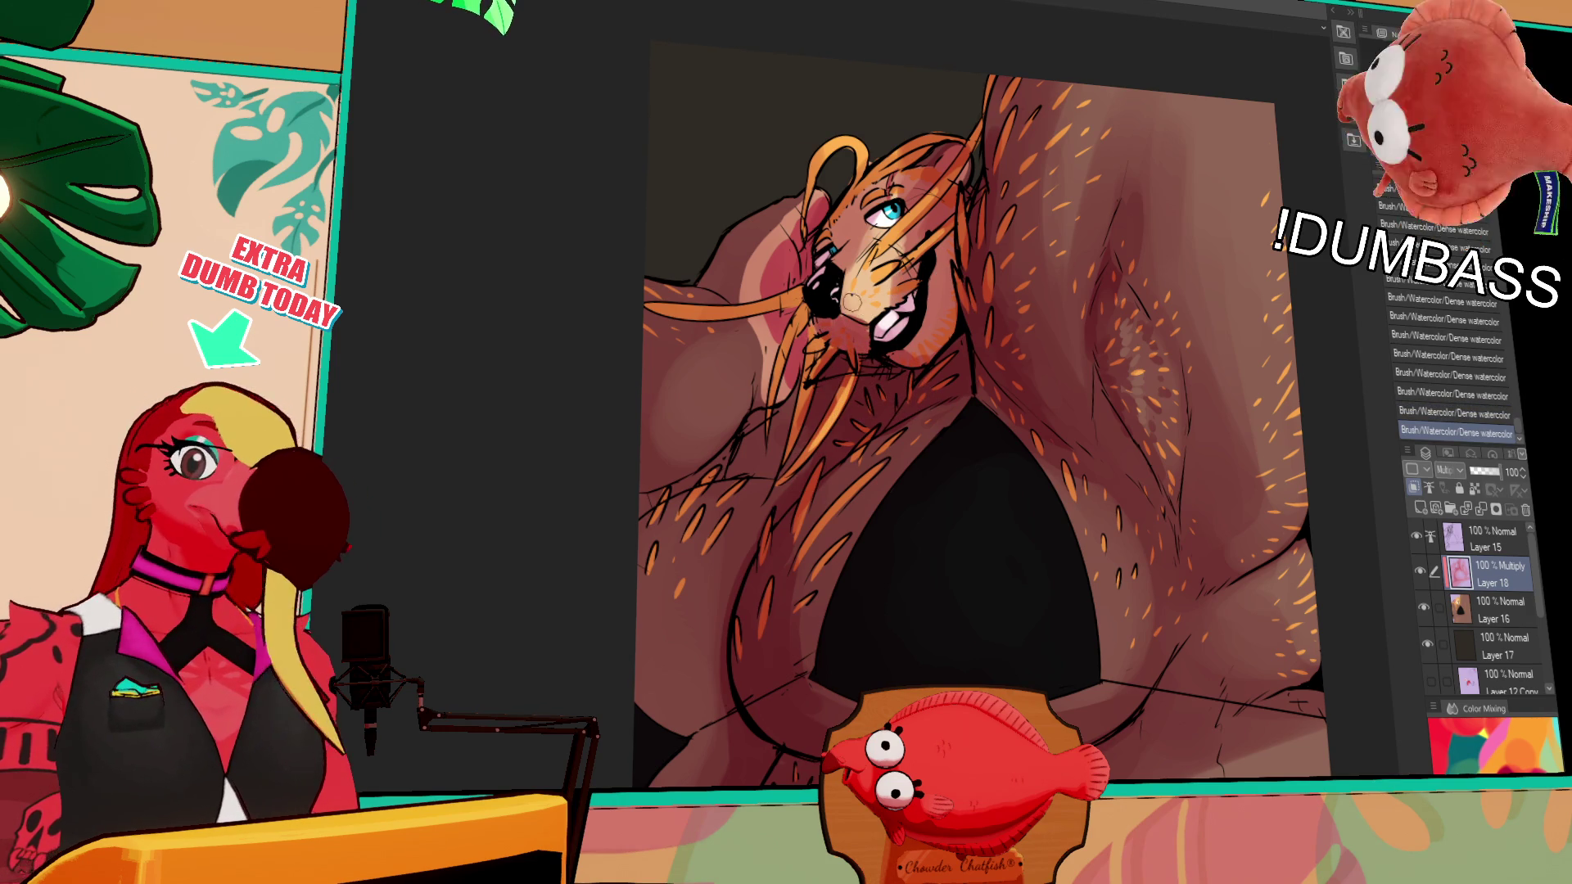
pyautogui.hotkey('ctrl', 'z')
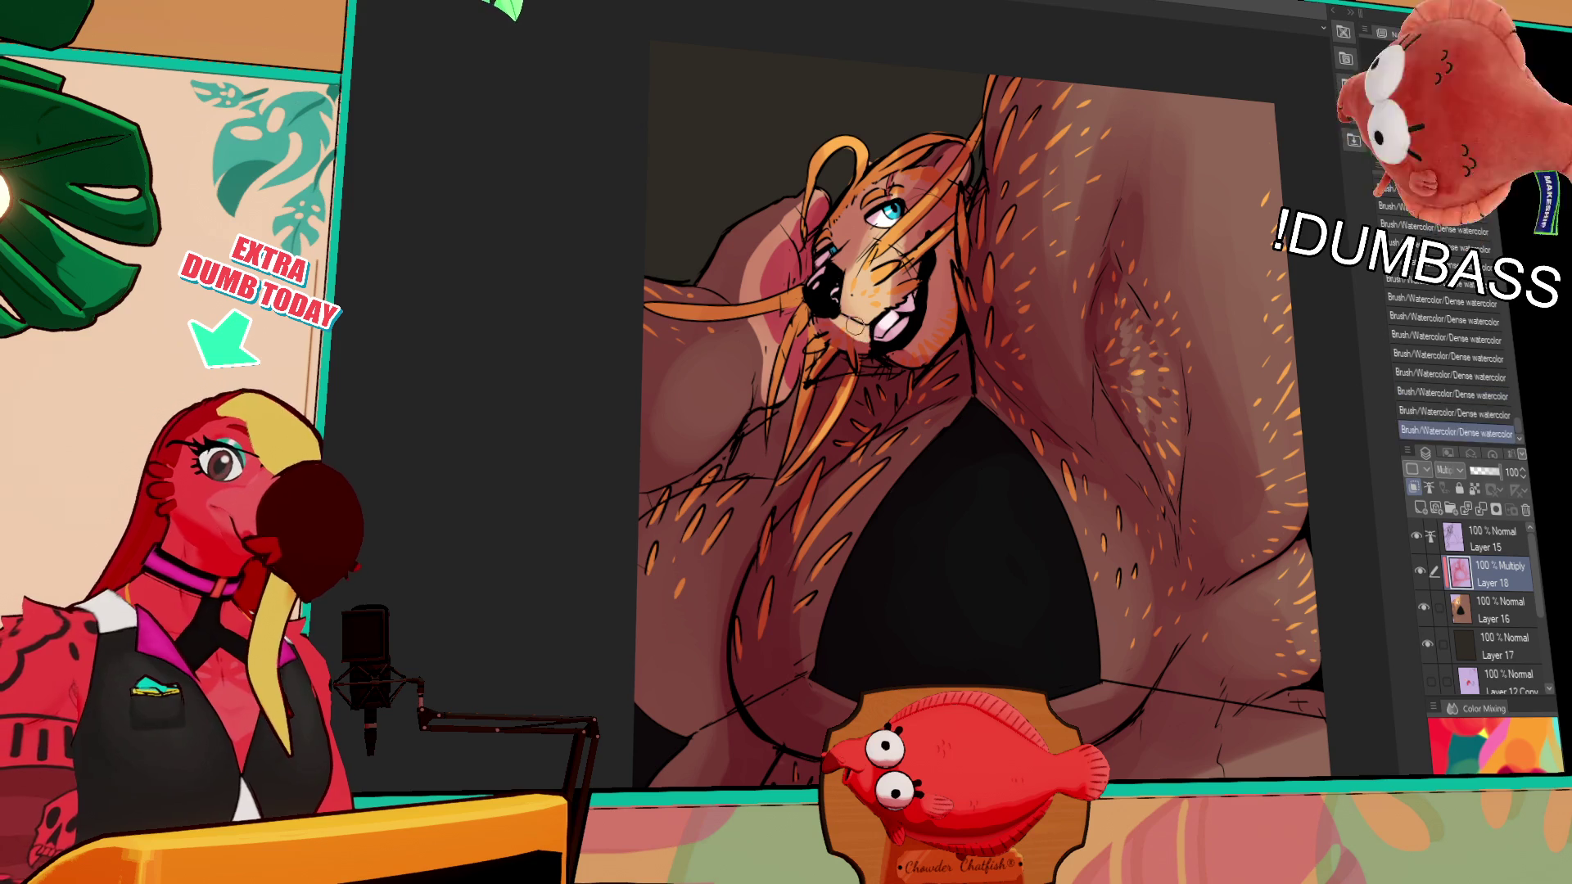
pyautogui.hotkey('ctrl', 'y')
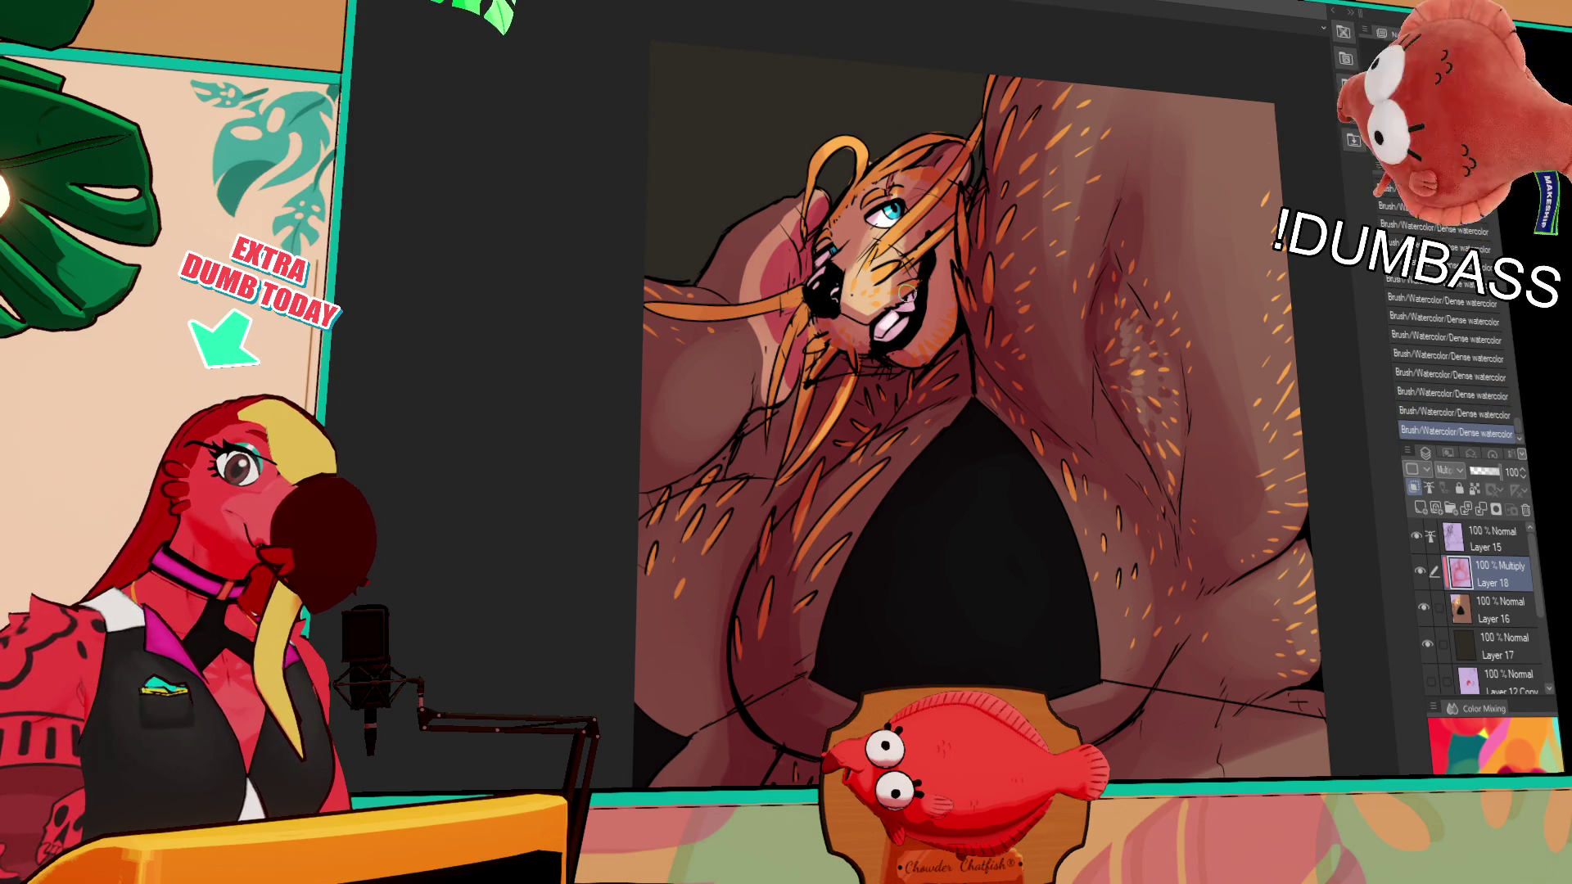
pyautogui.moveTo(951, 256); pyautogui.dragTo(954, 287)
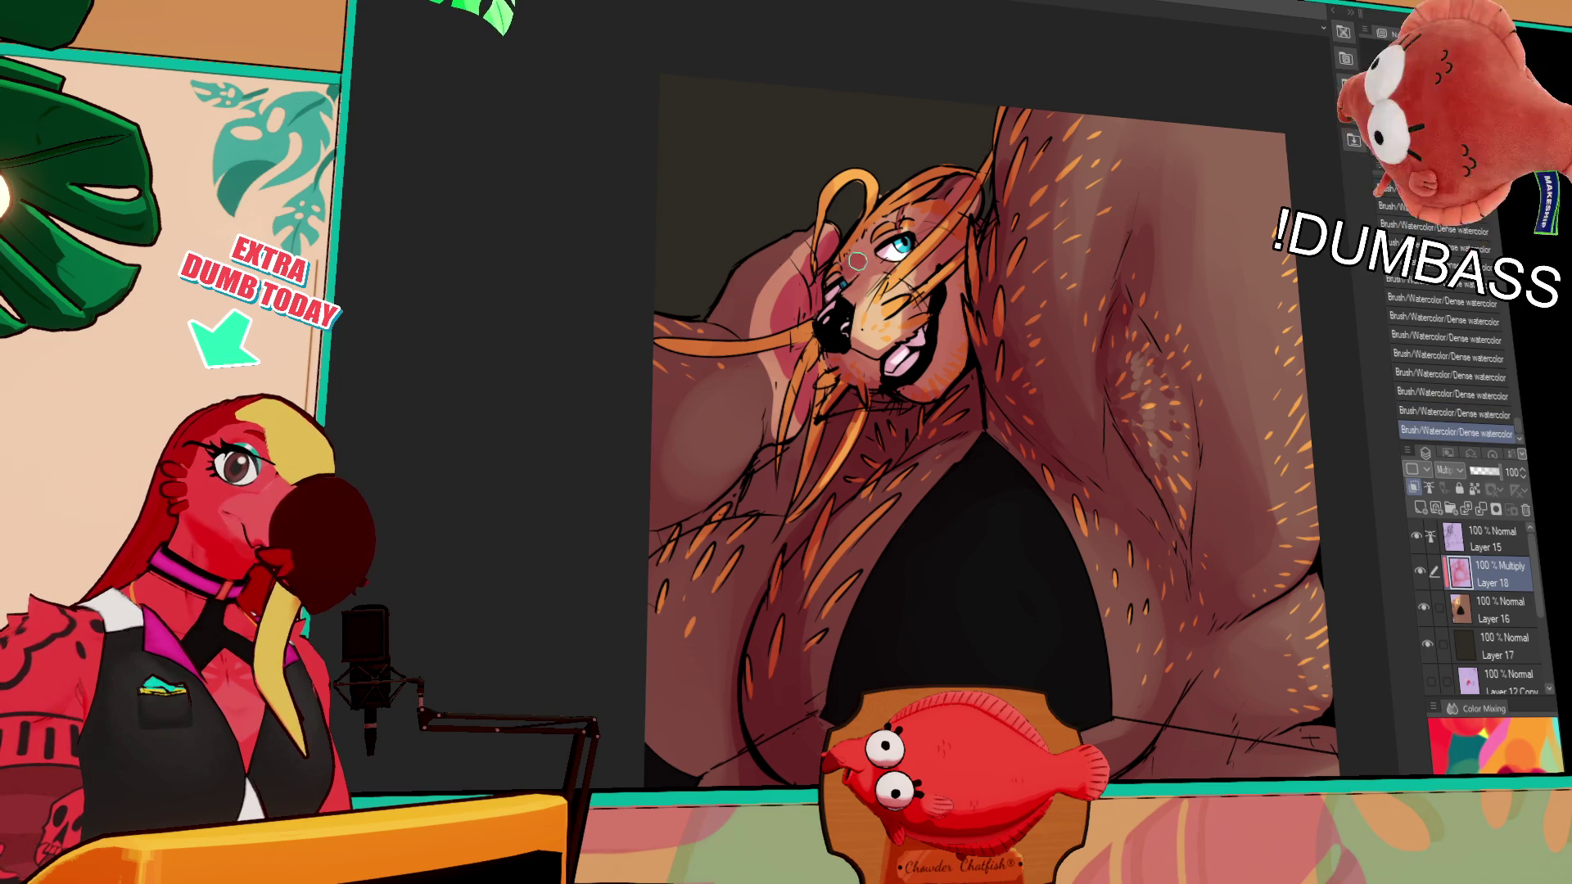
pyautogui.moveTo(920, 242); pyautogui.dragTo(926, 253)
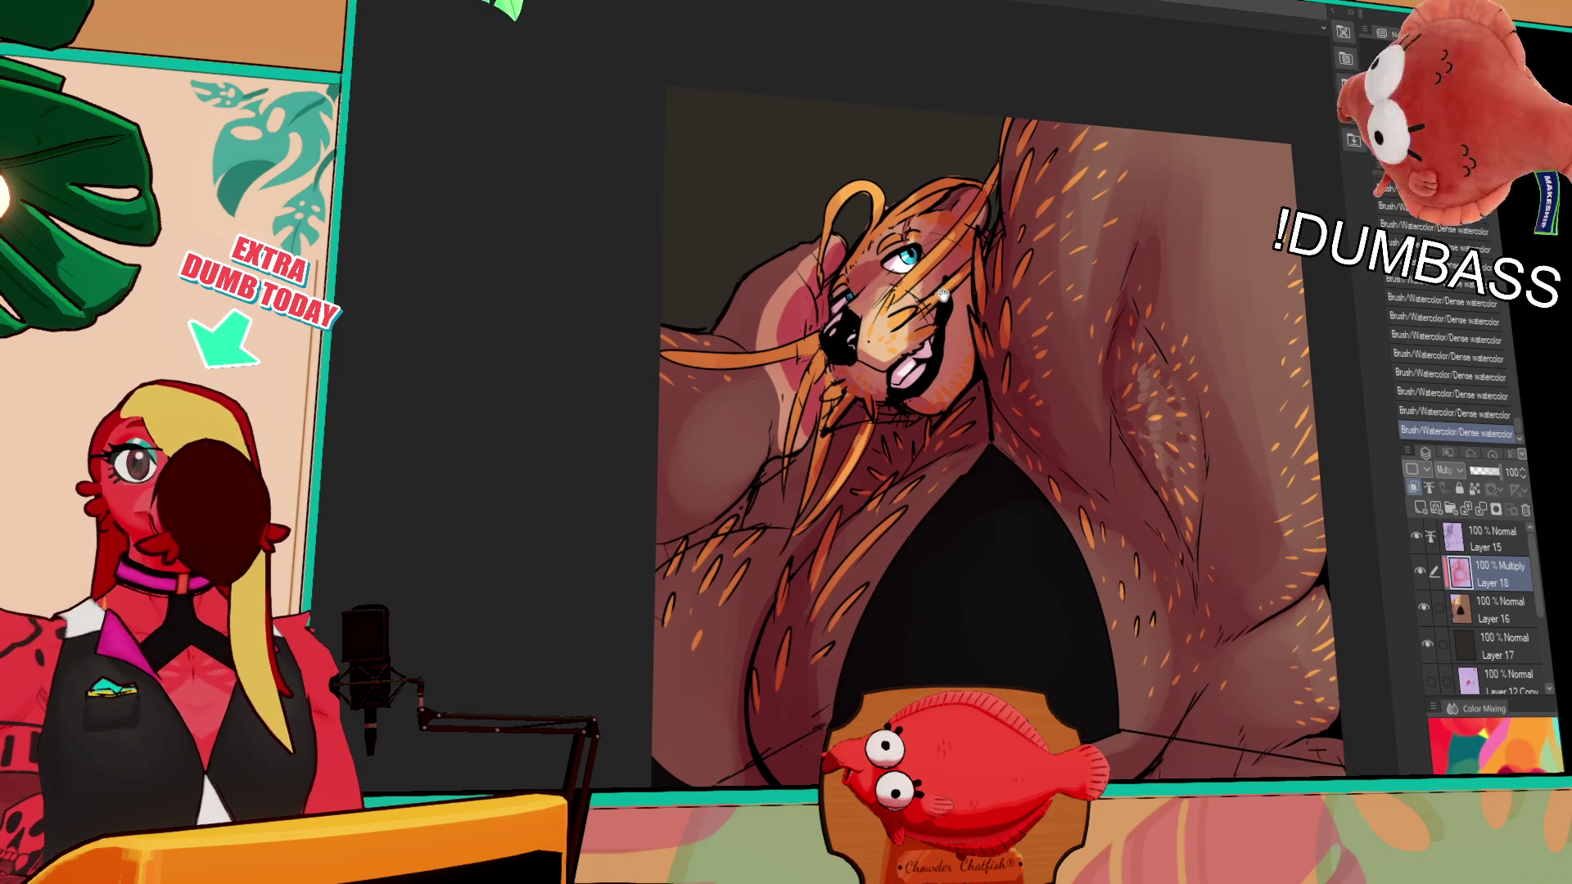
pyautogui.hotkey('ctrl', 'z')
pyautogui.hotkey('ctrl', 'y')
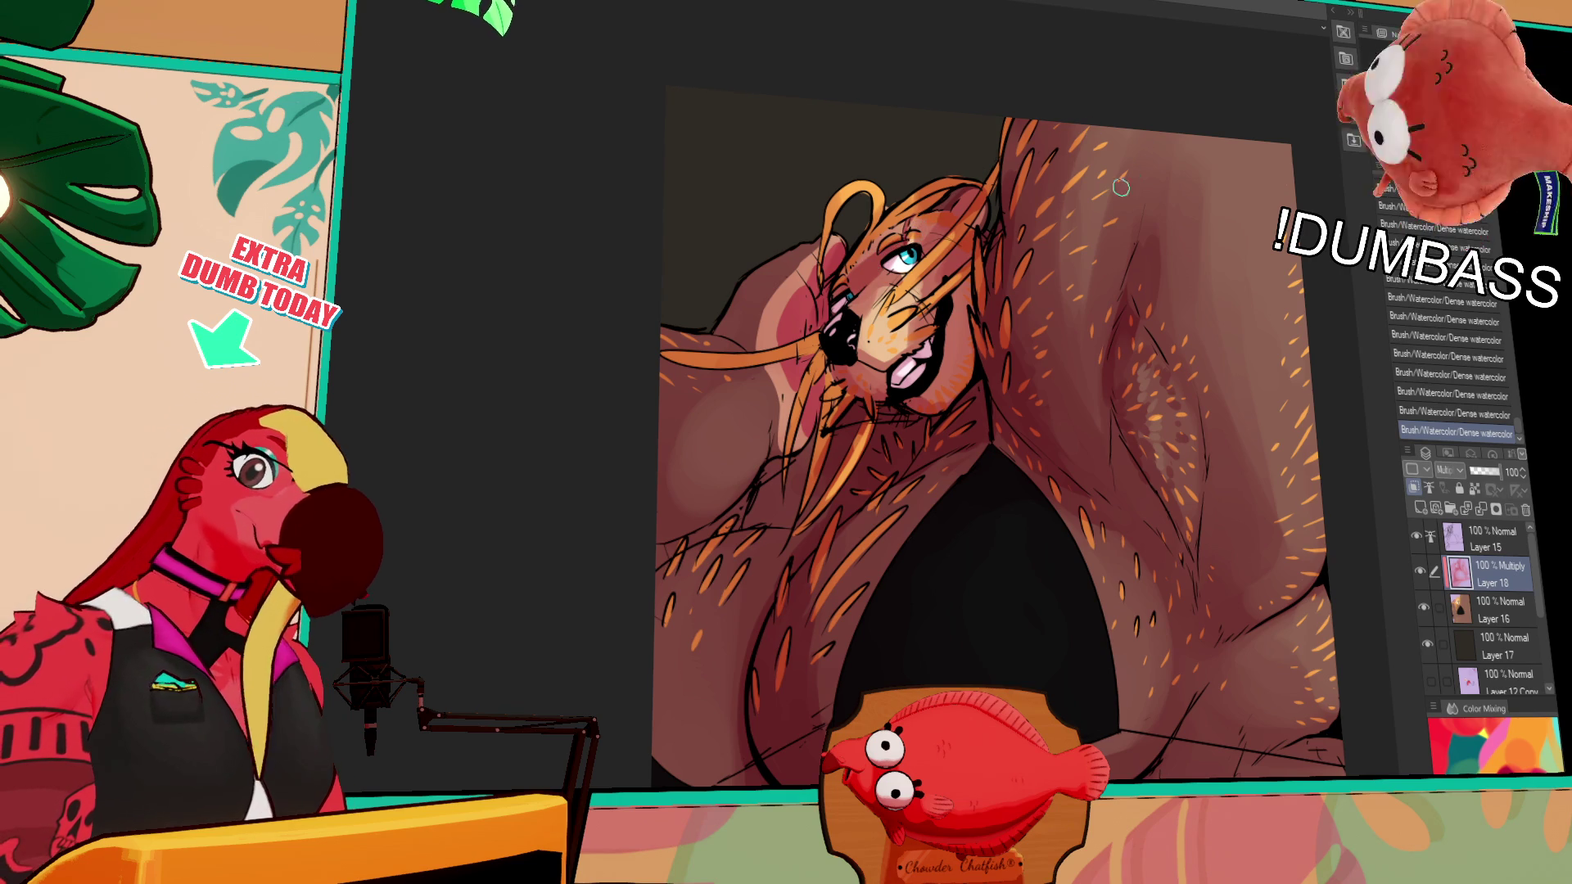
# Add watercolor touches on the shoulder, the cheek and near the hair
pyautogui.moveTo(1038, 260); pyautogui.dragTo(1041, 292)
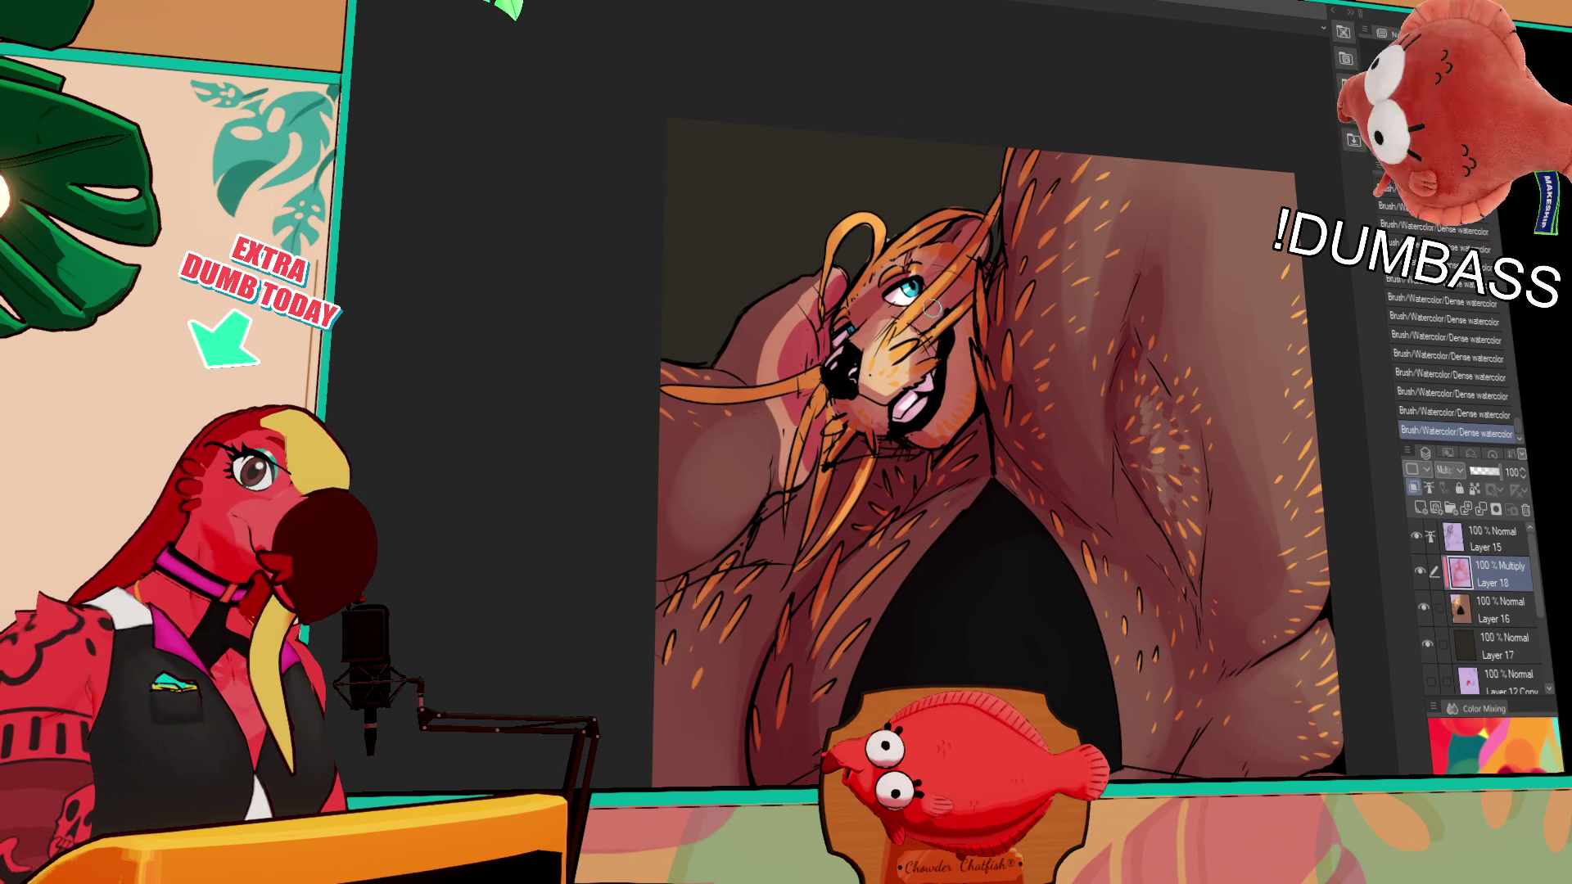
pyautogui.moveTo(1089, 253); pyautogui.dragTo(1092, 322)
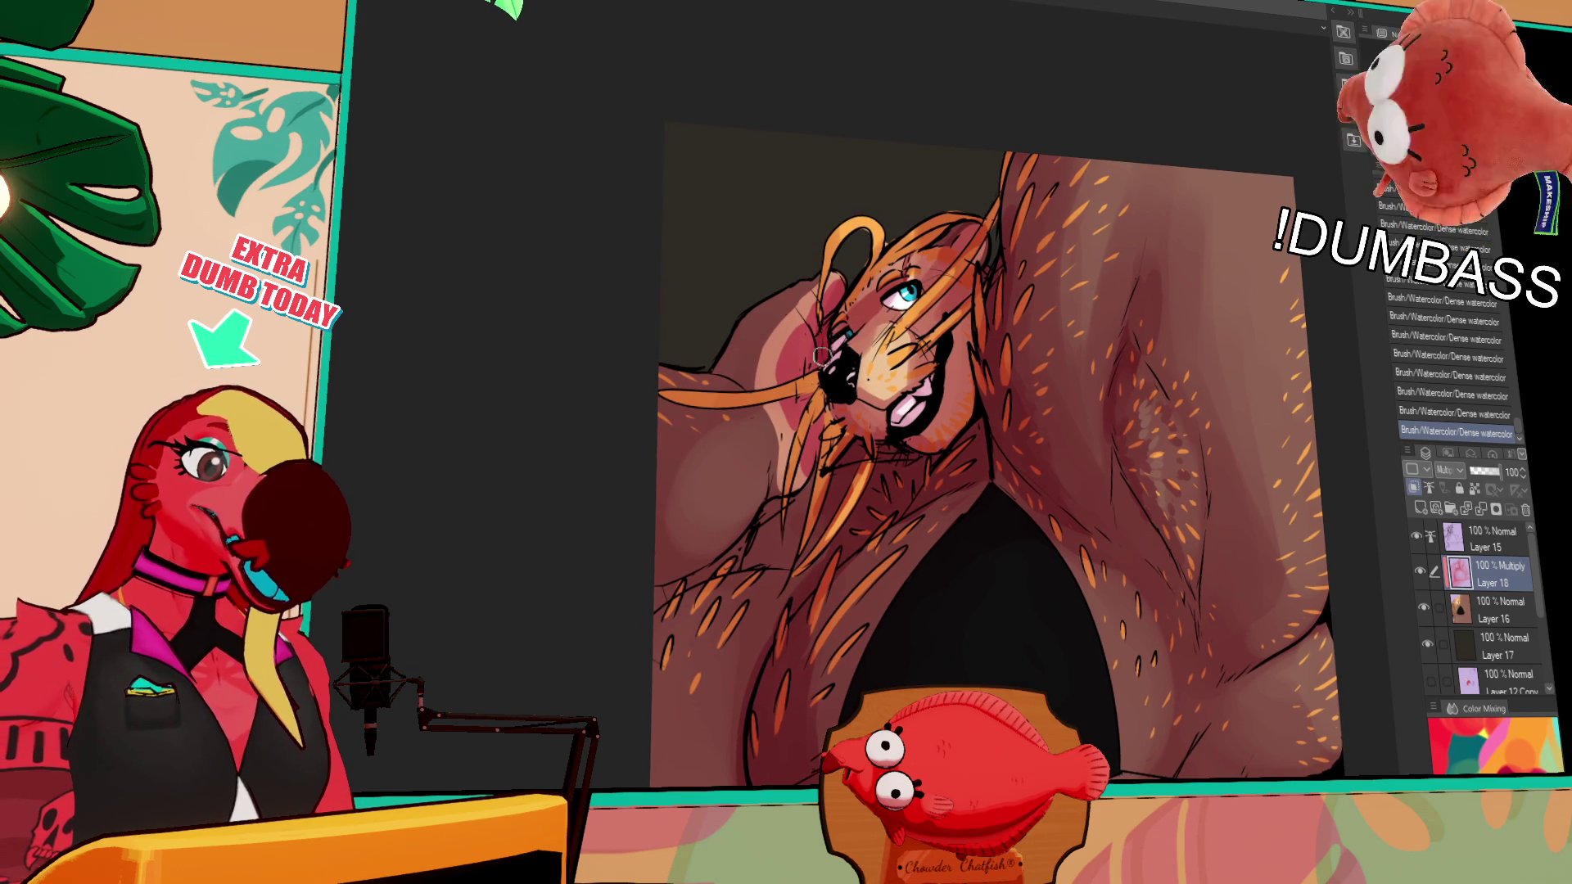
pyautogui.moveTo(821, 339); pyautogui.dragTo(811, 348)
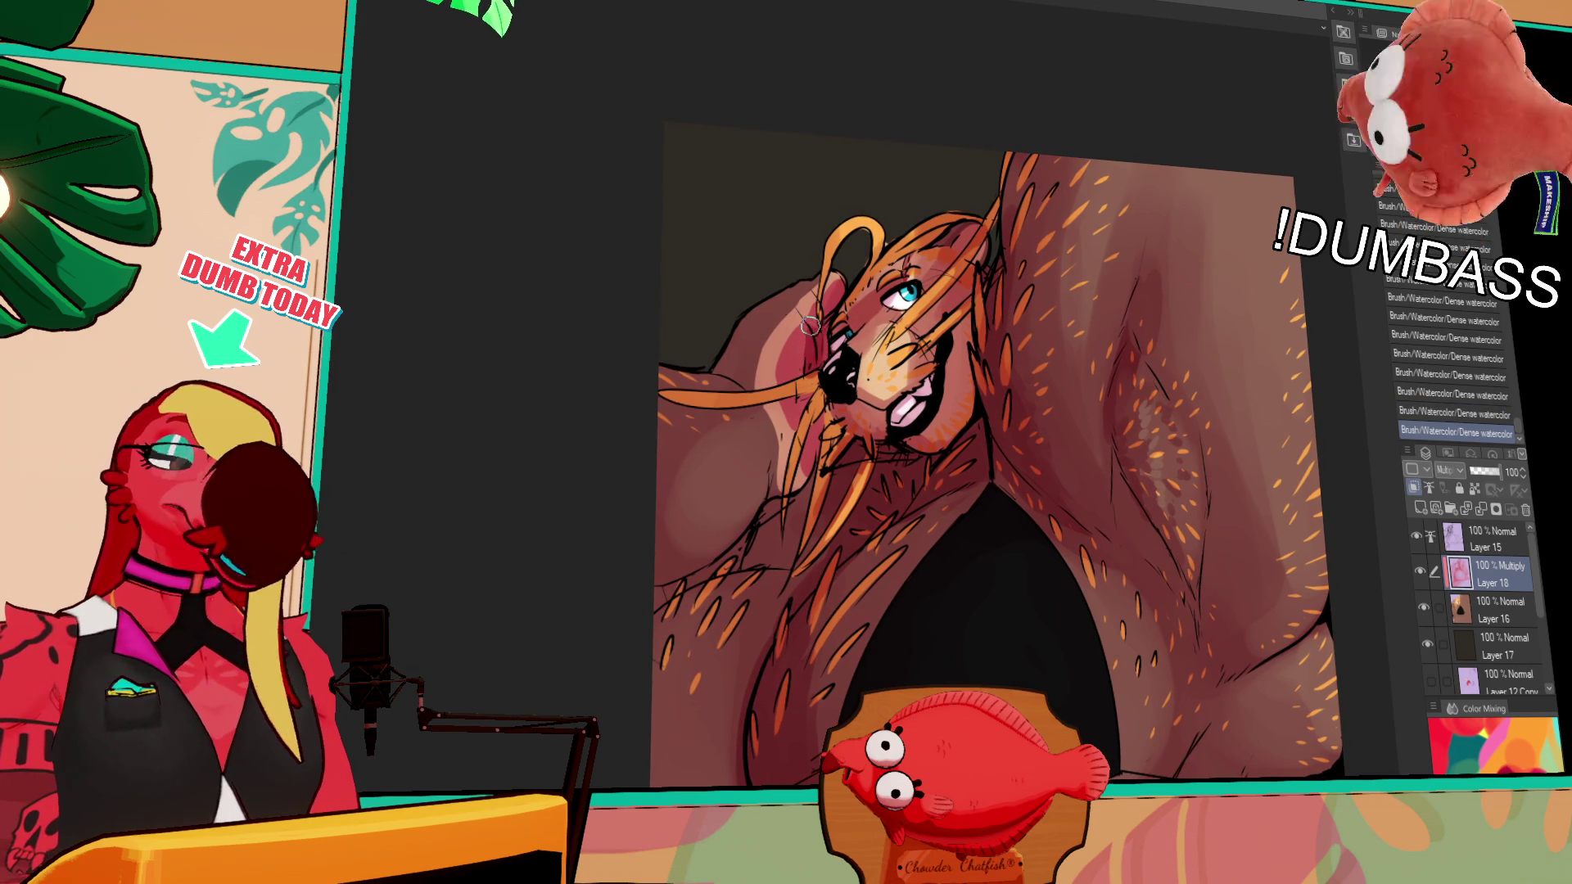
pyautogui.moveTo(827, 303); pyautogui.dragTo(816, 333)
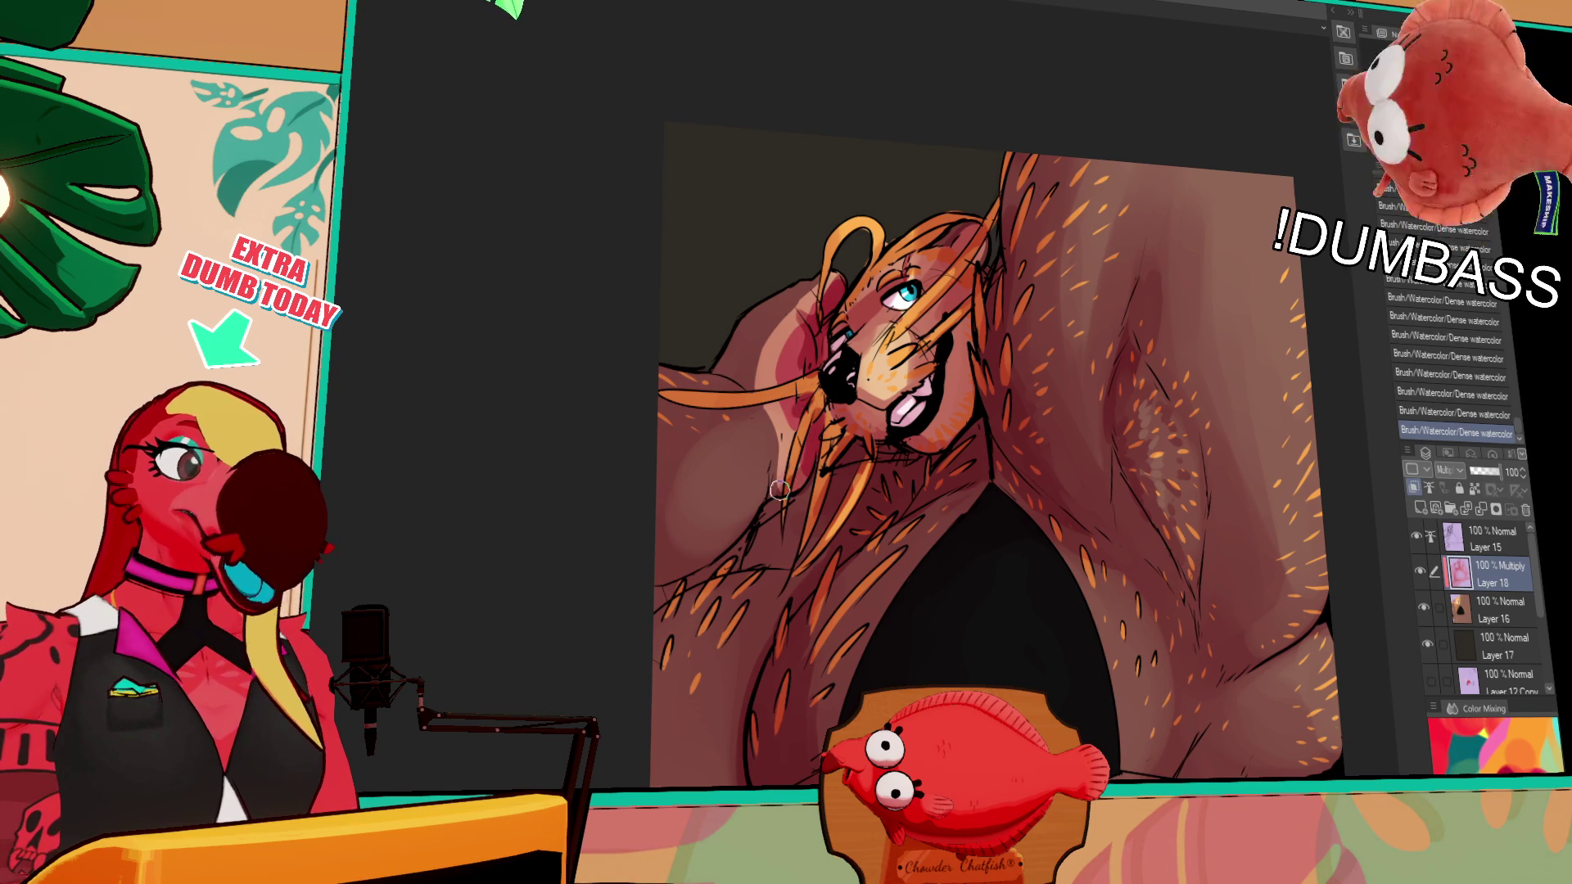
pyautogui.moveTo(727, 537)
pyautogui.mouseDown()
pyautogui.moveTo(769, 474)
pyautogui.moveTo(760, 524)
pyautogui.moveTo(788, 465)
pyautogui.moveTo(751, 512)
pyautogui.moveTo(762, 475)
pyautogui.mouseUp()
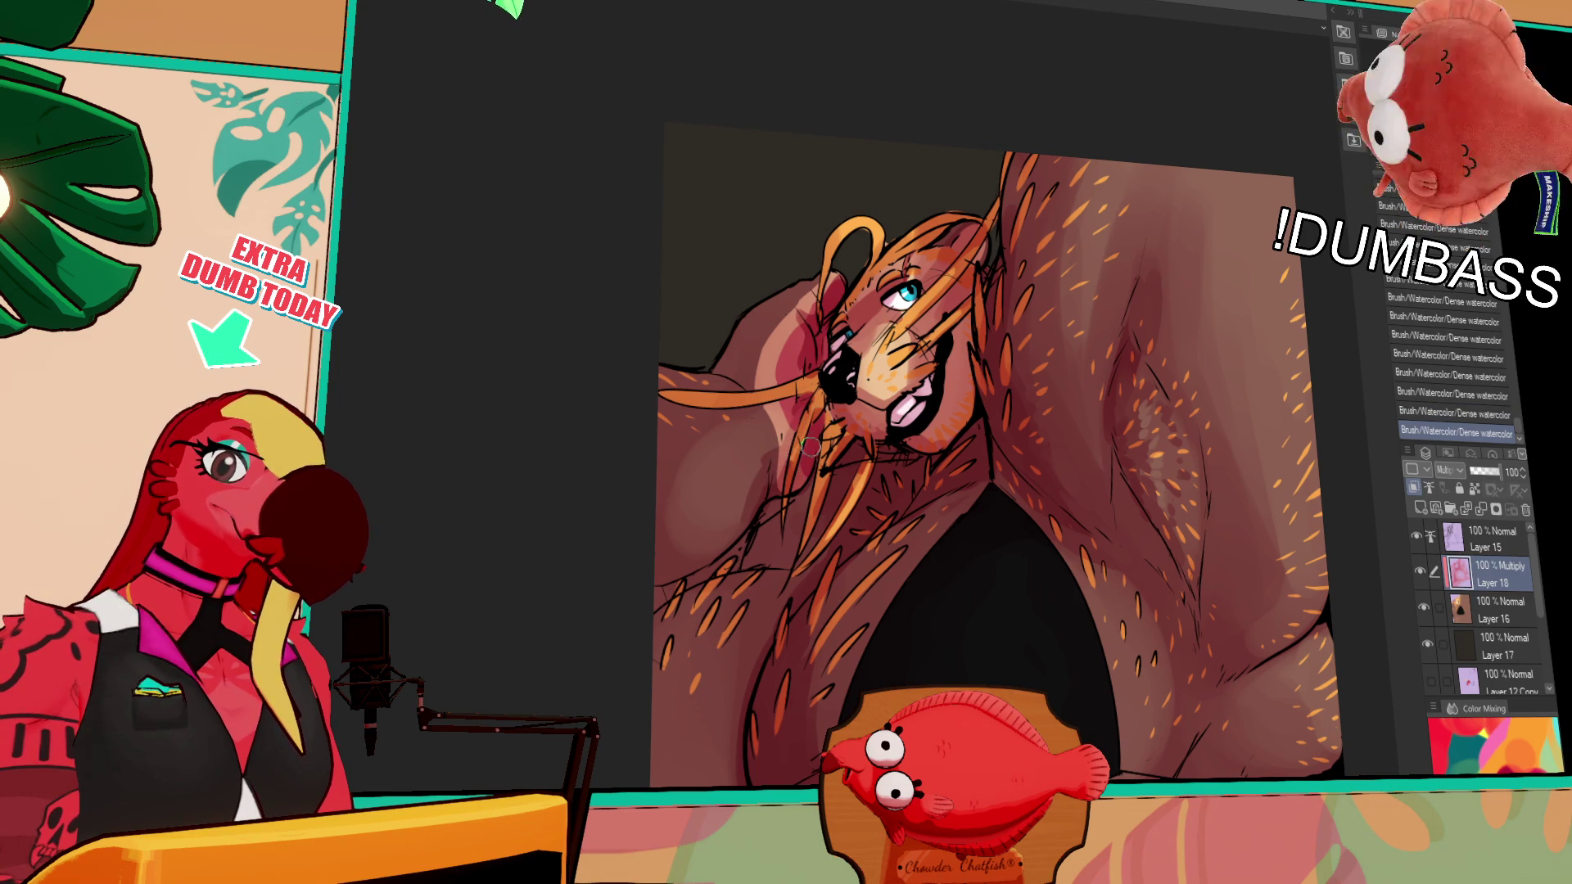
pyautogui.scroll(-3, 1176, 324)
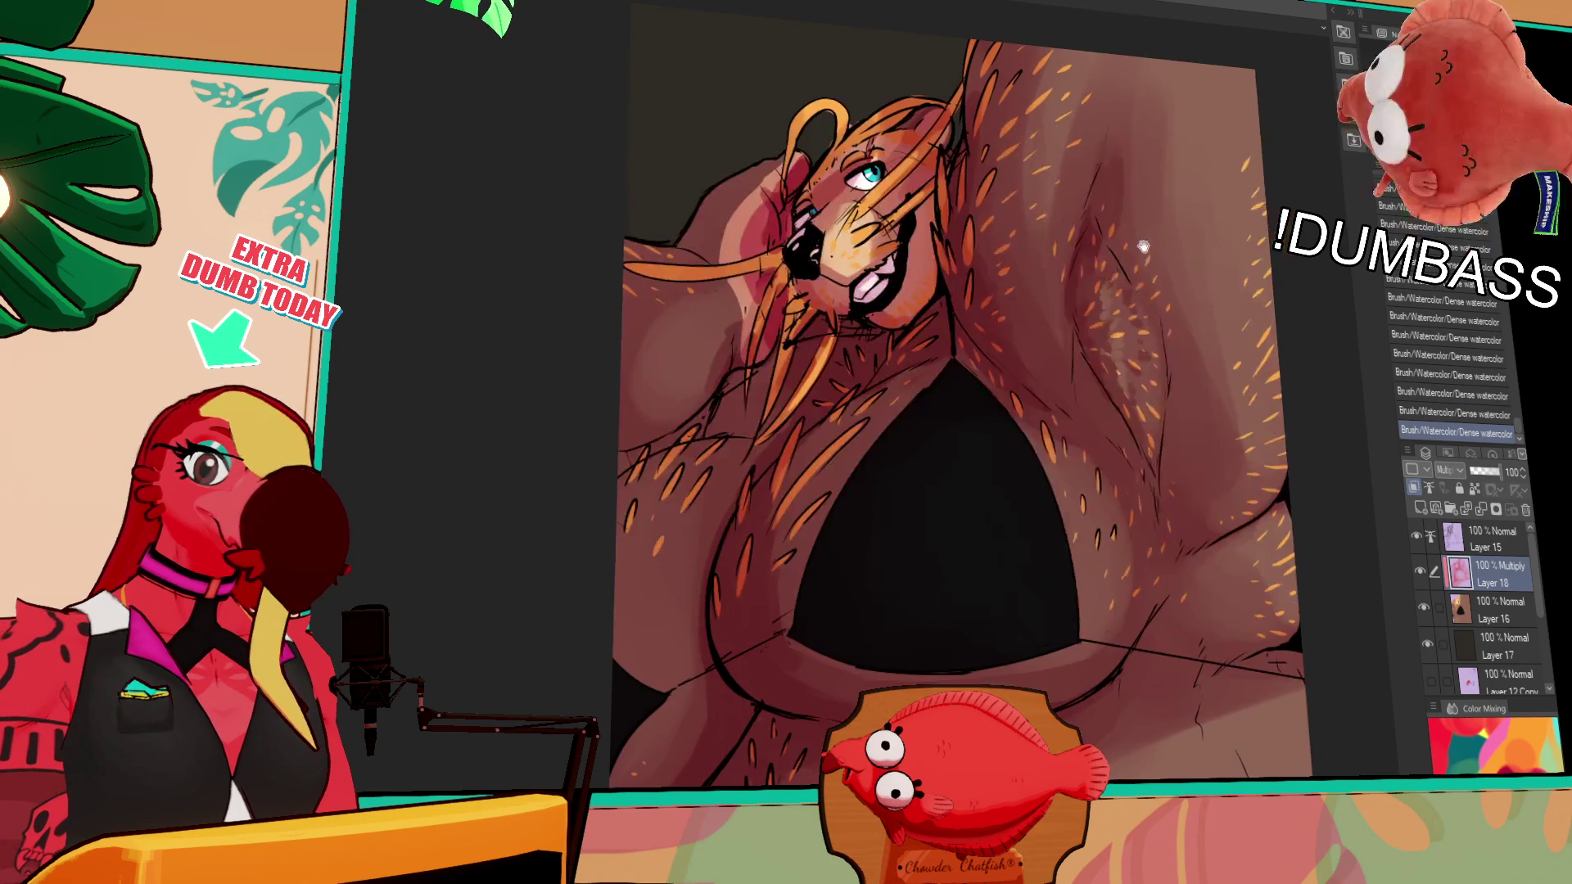
# Select the whole canvas with Ctrl+A, then test and undo light strokes on the raised arm
pyautogui.hotkey('ctrl', 'z')
pyautogui.hotkey('ctrl', 'a')
pyautogui.hscroll(2, 1322, 549)
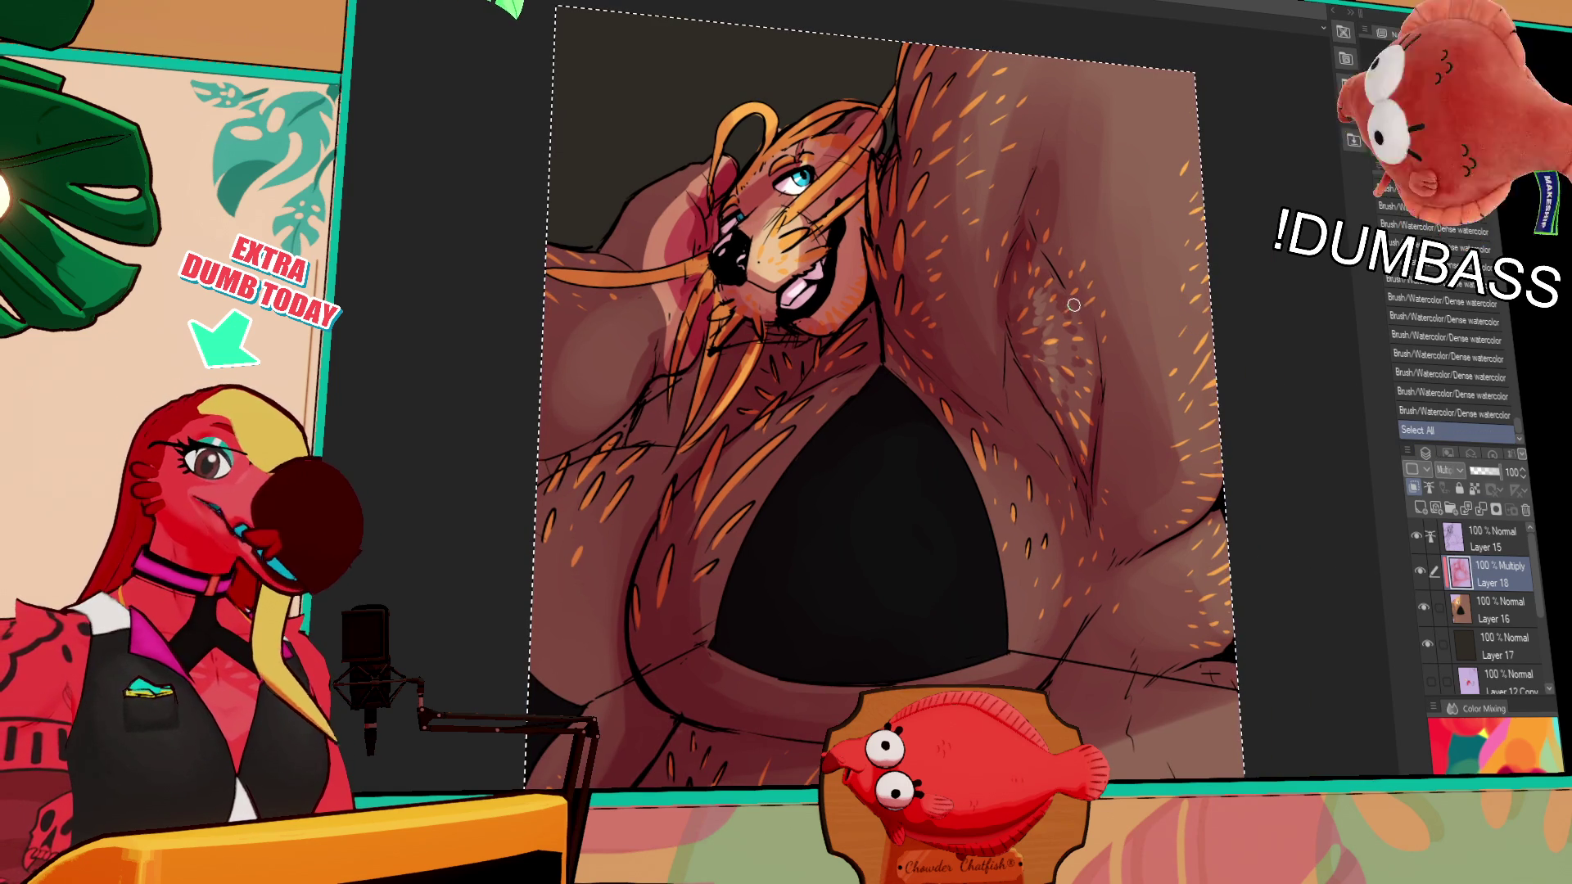
pyautogui.moveTo(1084, 129); pyautogui.dragTo(1087, 211)
pyautogui.hotkey('ctrl', 'z')
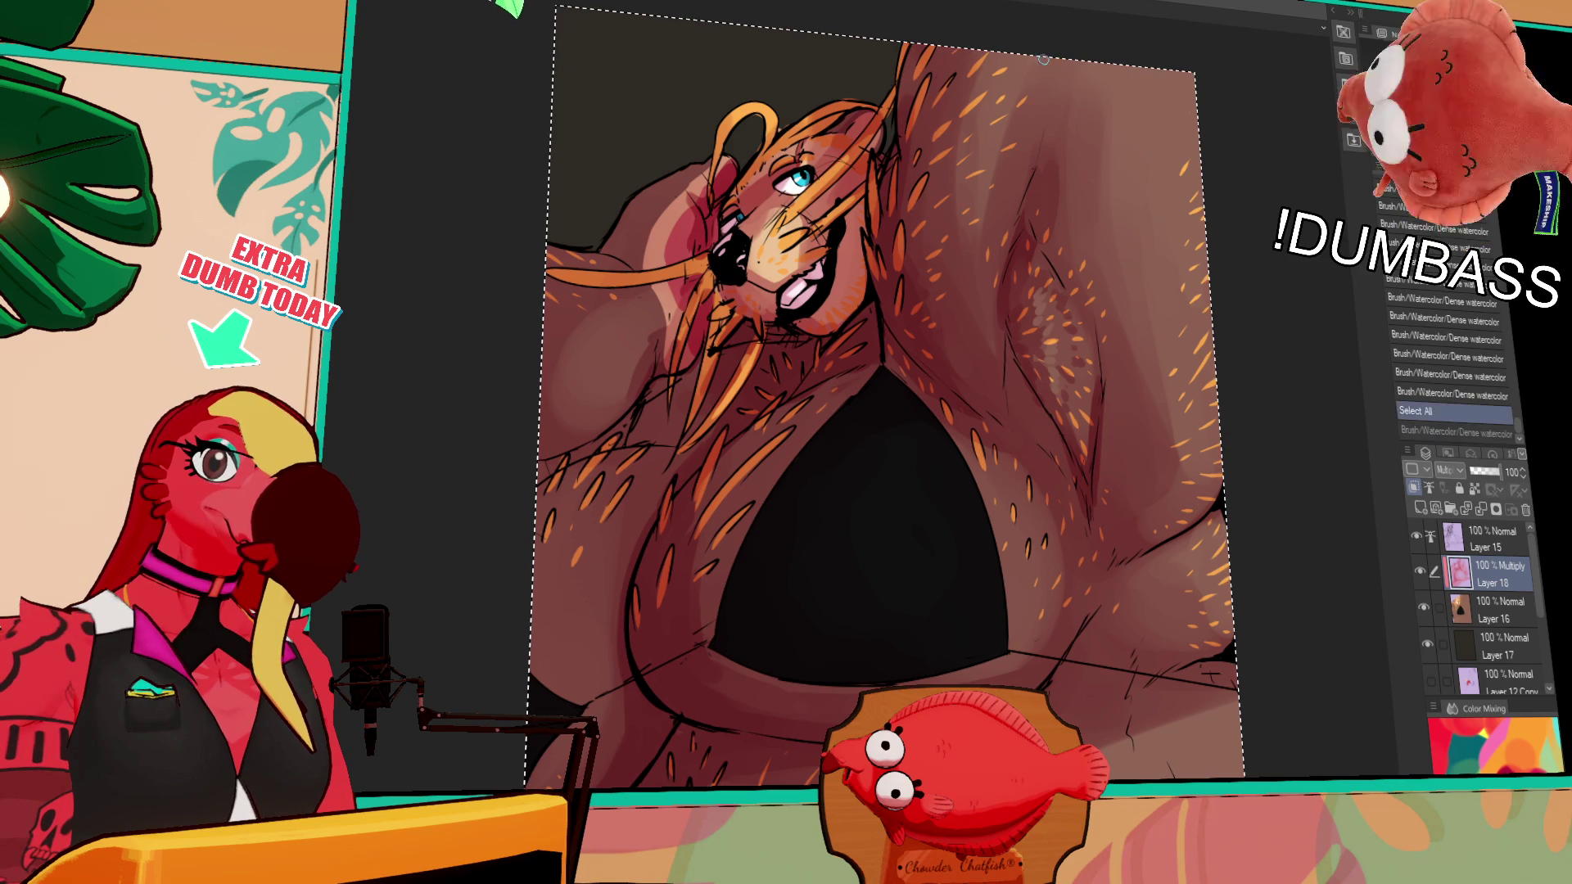
pyautogui.moveTo(1083, 94); pyautogui.dragTo(1101, 295)
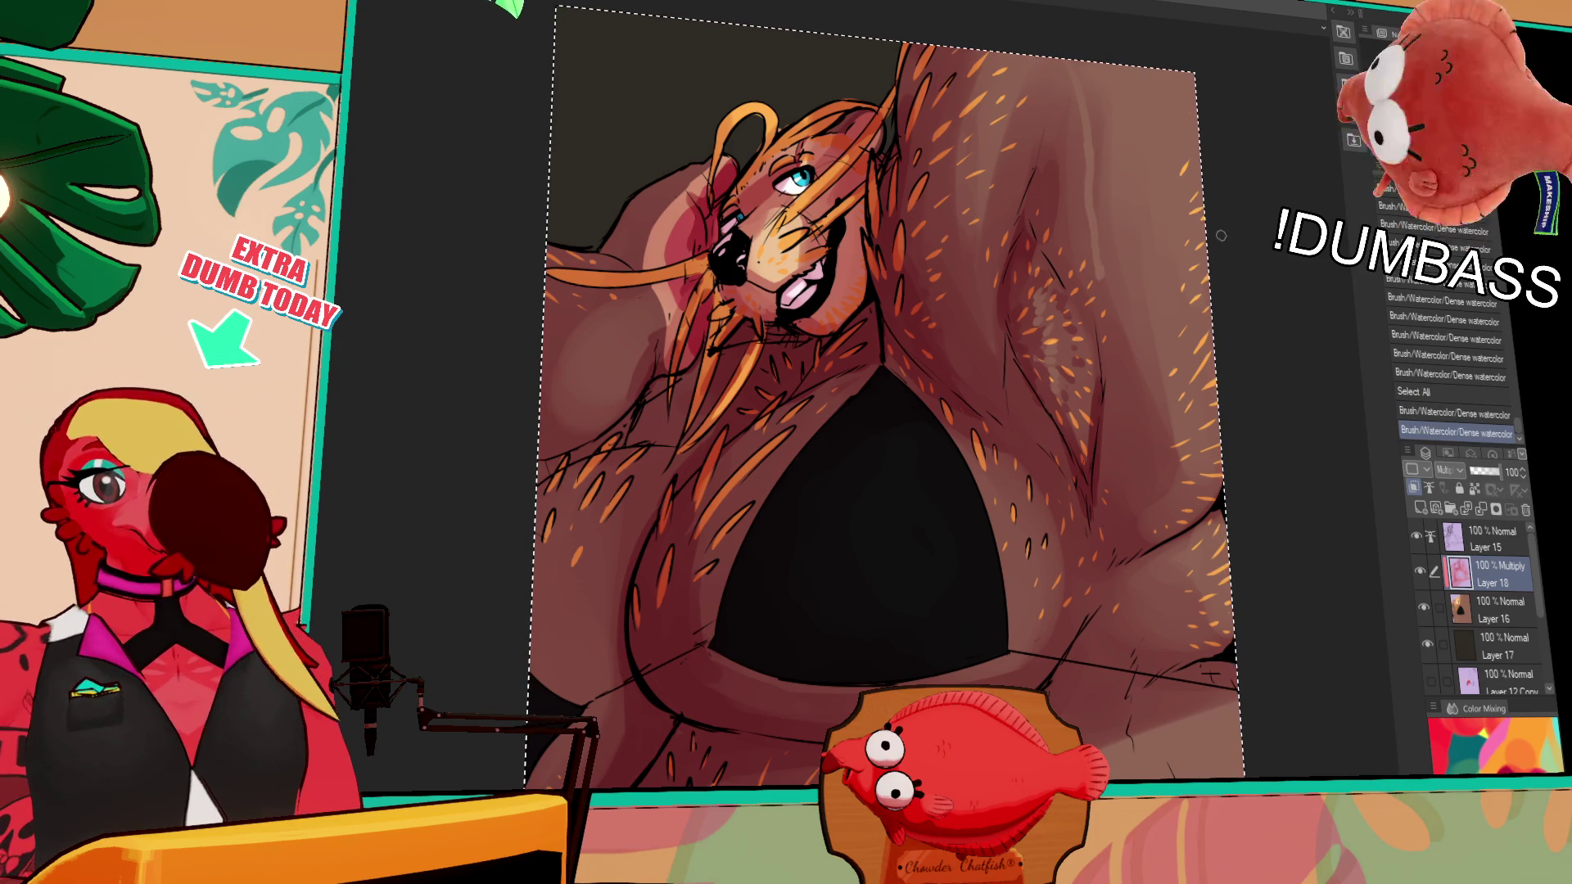
pyautogui.hotkey('ctrl', 'z')
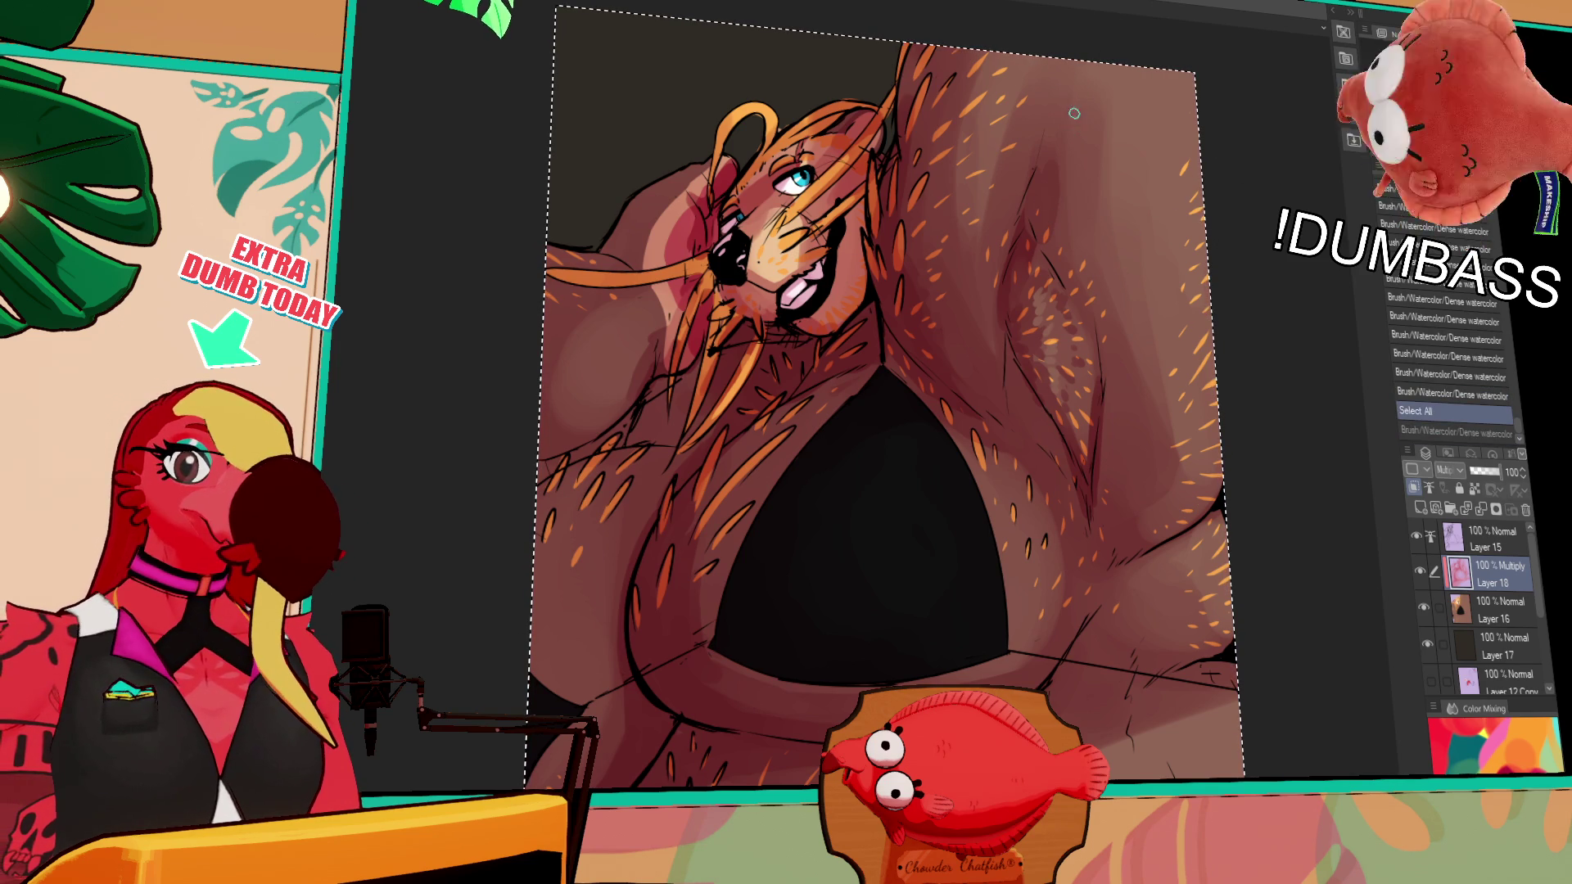
pyautogui.hotkey('ctrl', 'z')
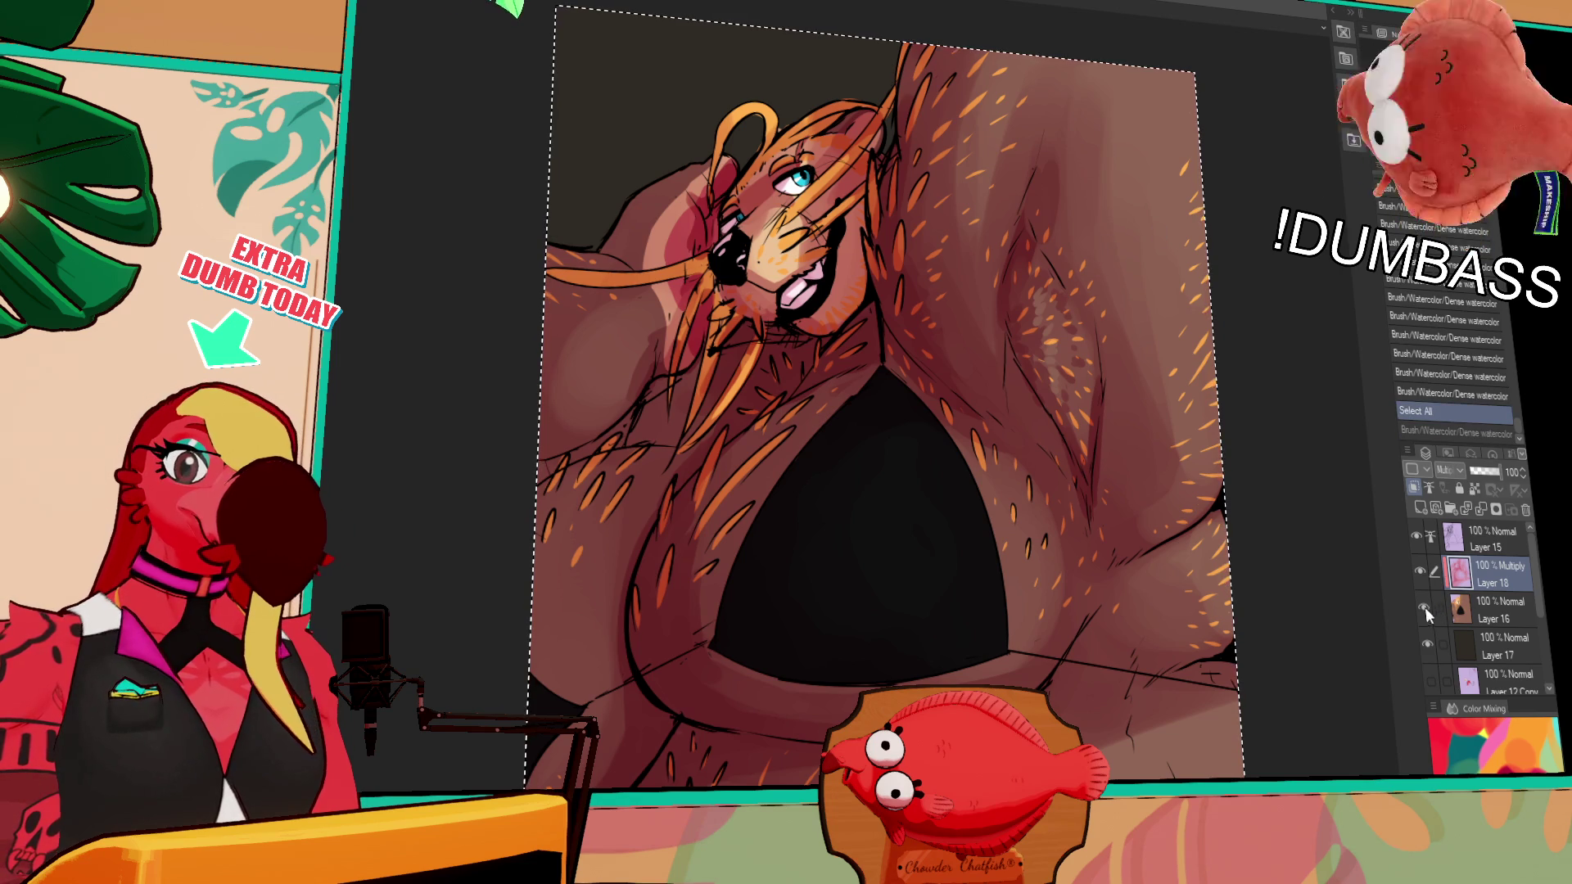
# Toggle Layer 16 visibility to check, then try shifting the painting within the selection and undo
pyautogui.click(1424, 608)
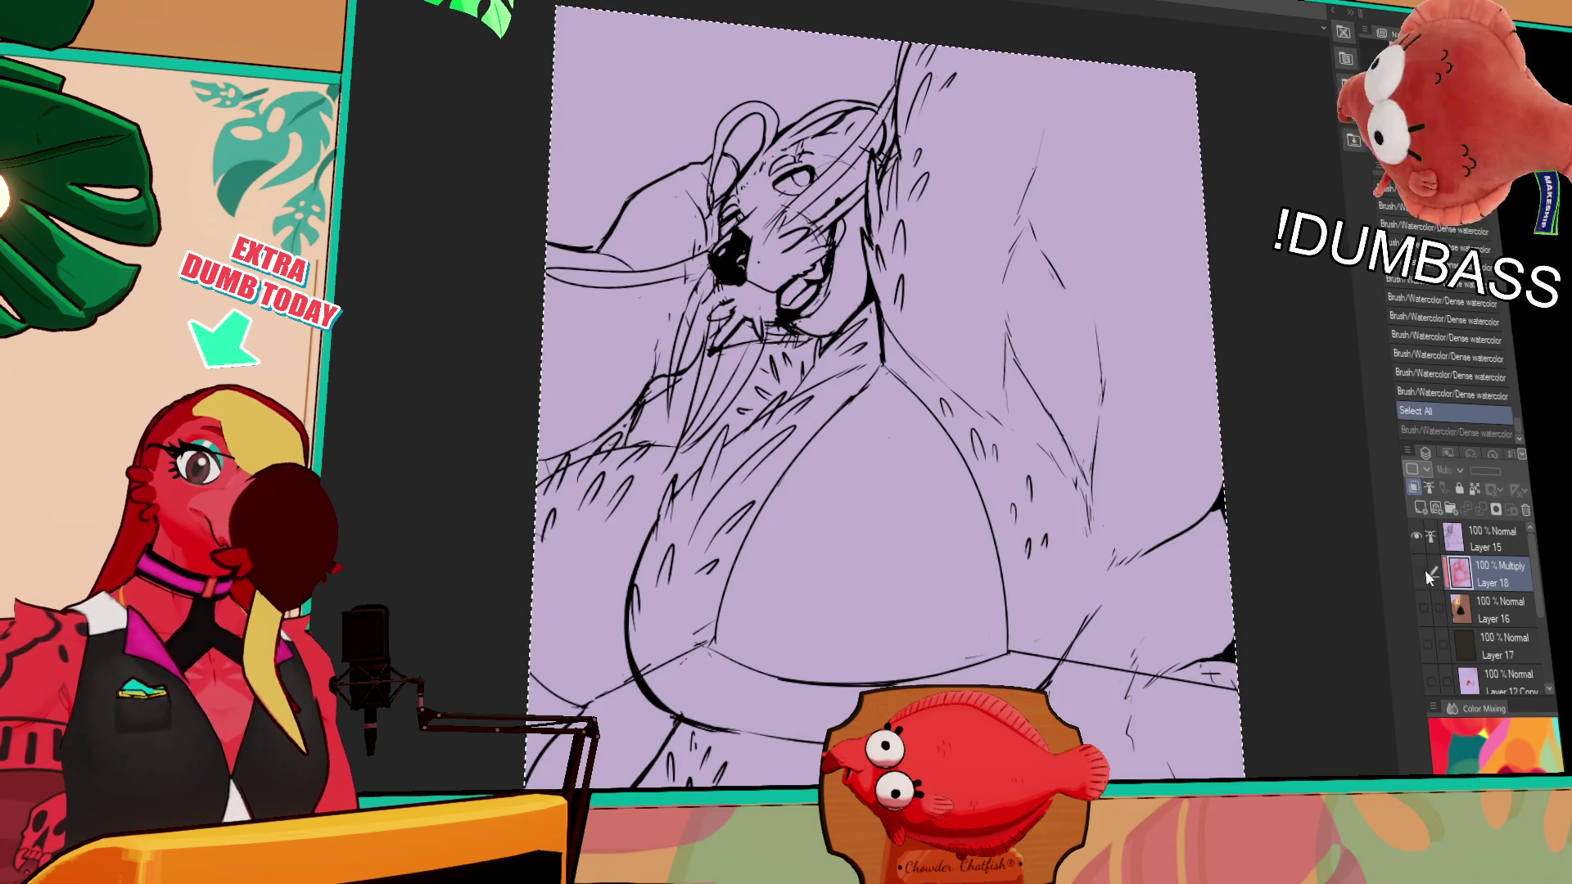
pyautogui.click(1424, 607)
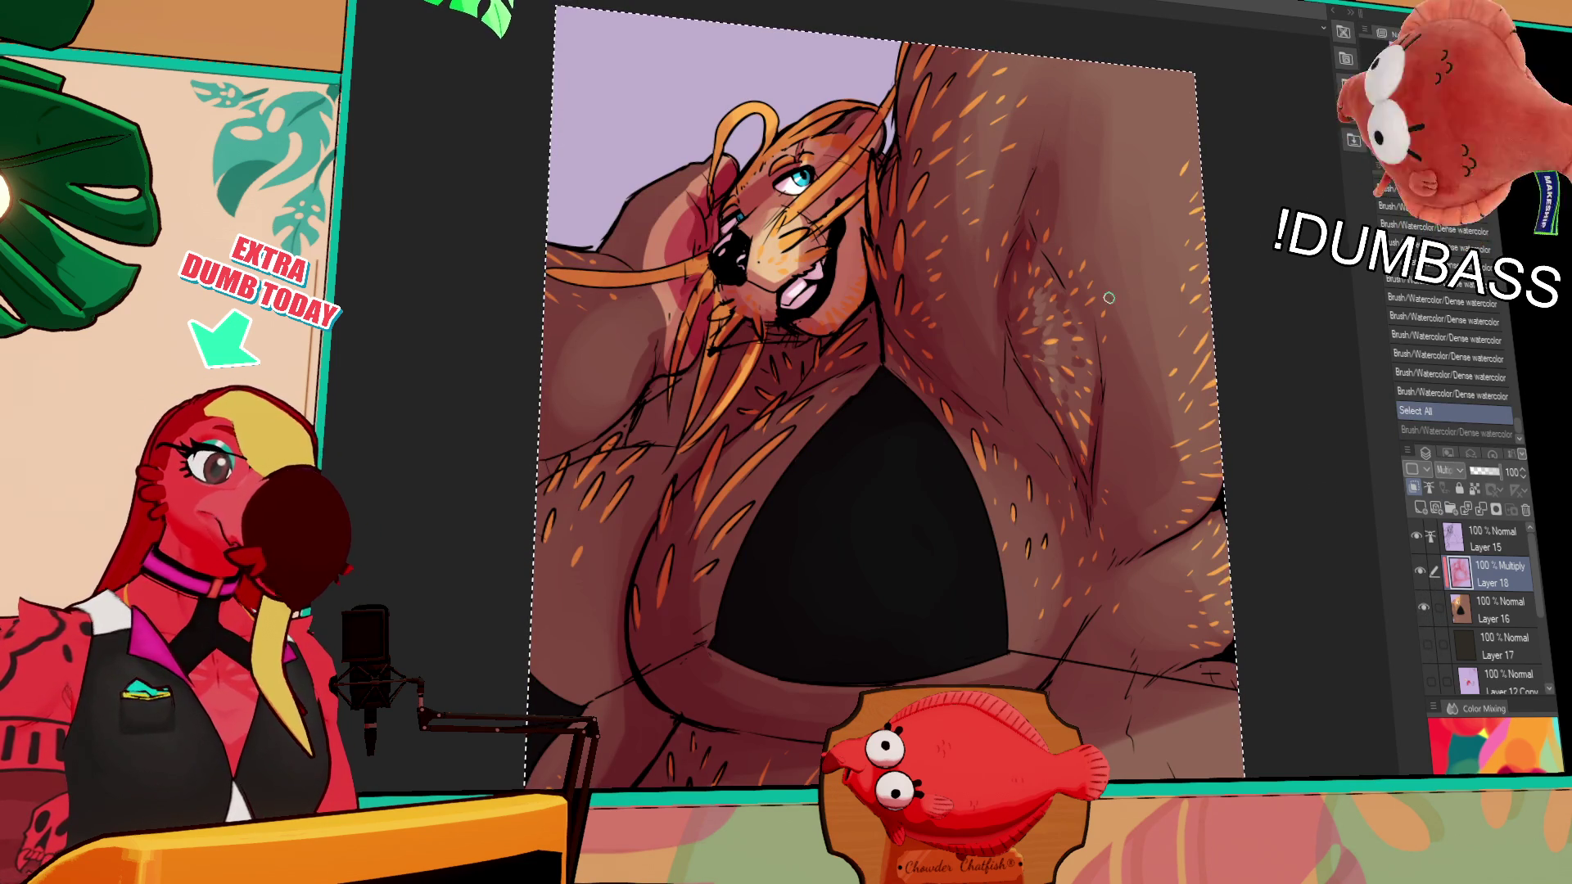
pyautogui.moveTo(1052, 370); pyautogui.dragTo(917, 315)
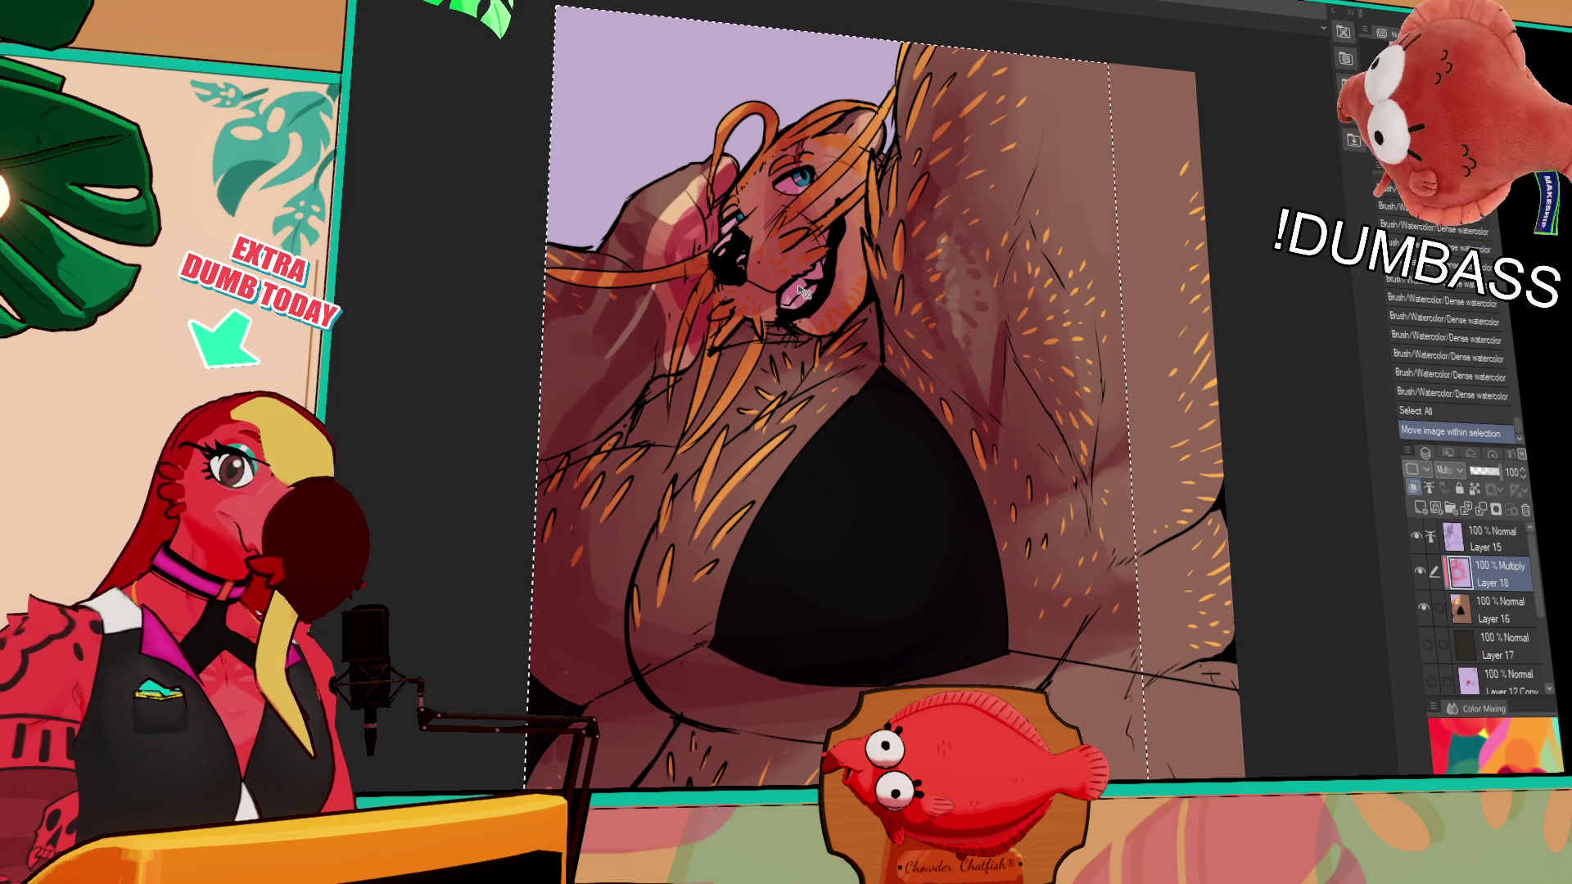
pyautogui.hotkey('ctrl', 'z')
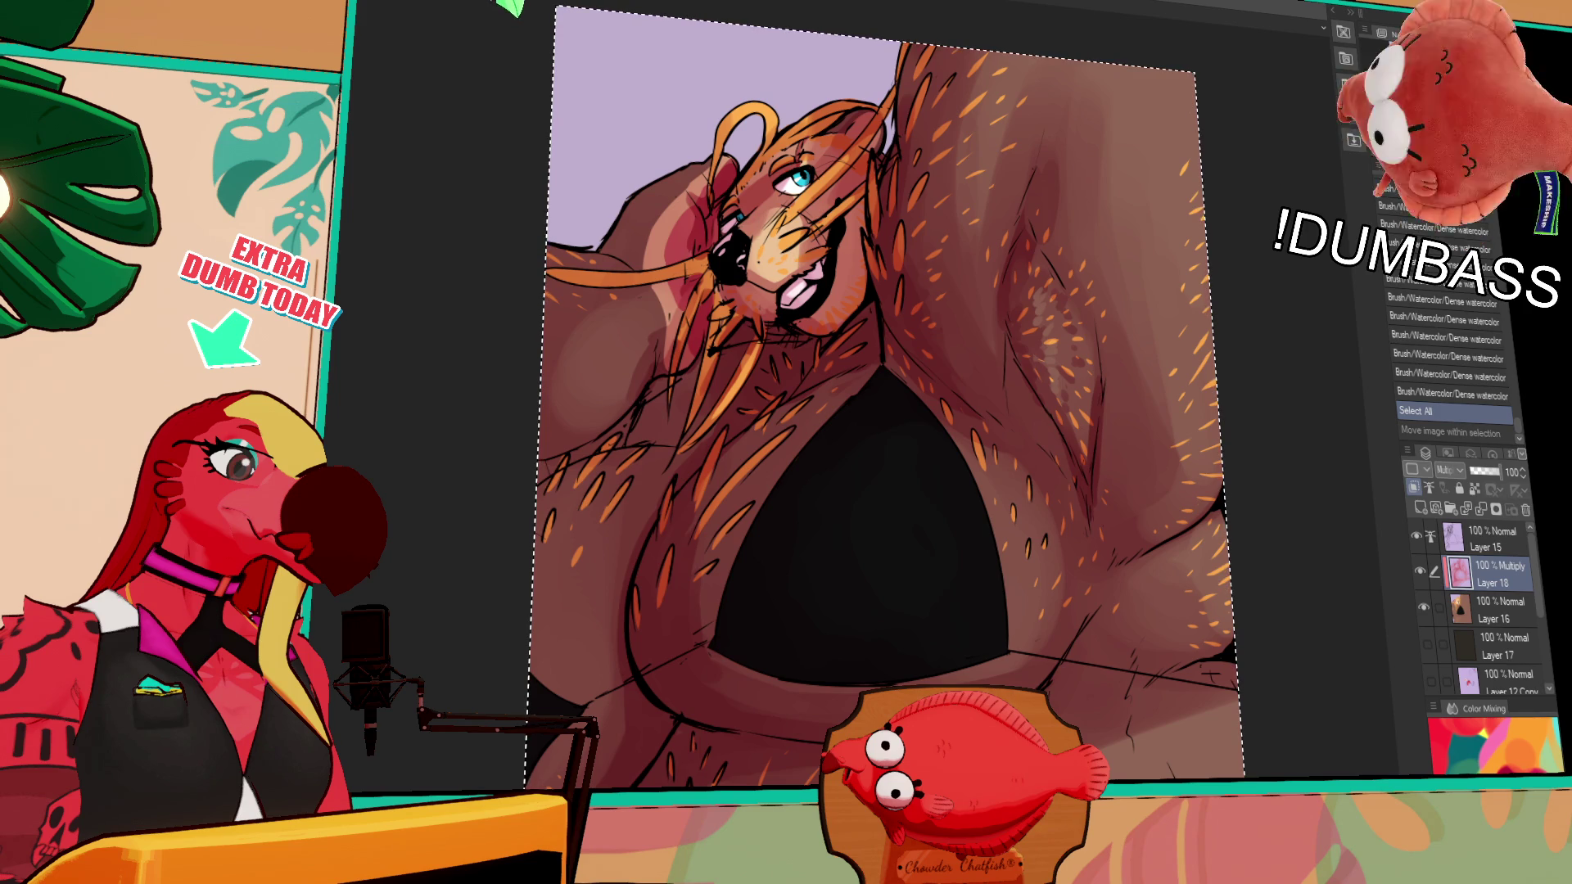
pyautogui.scroll(2, 1105, 205)
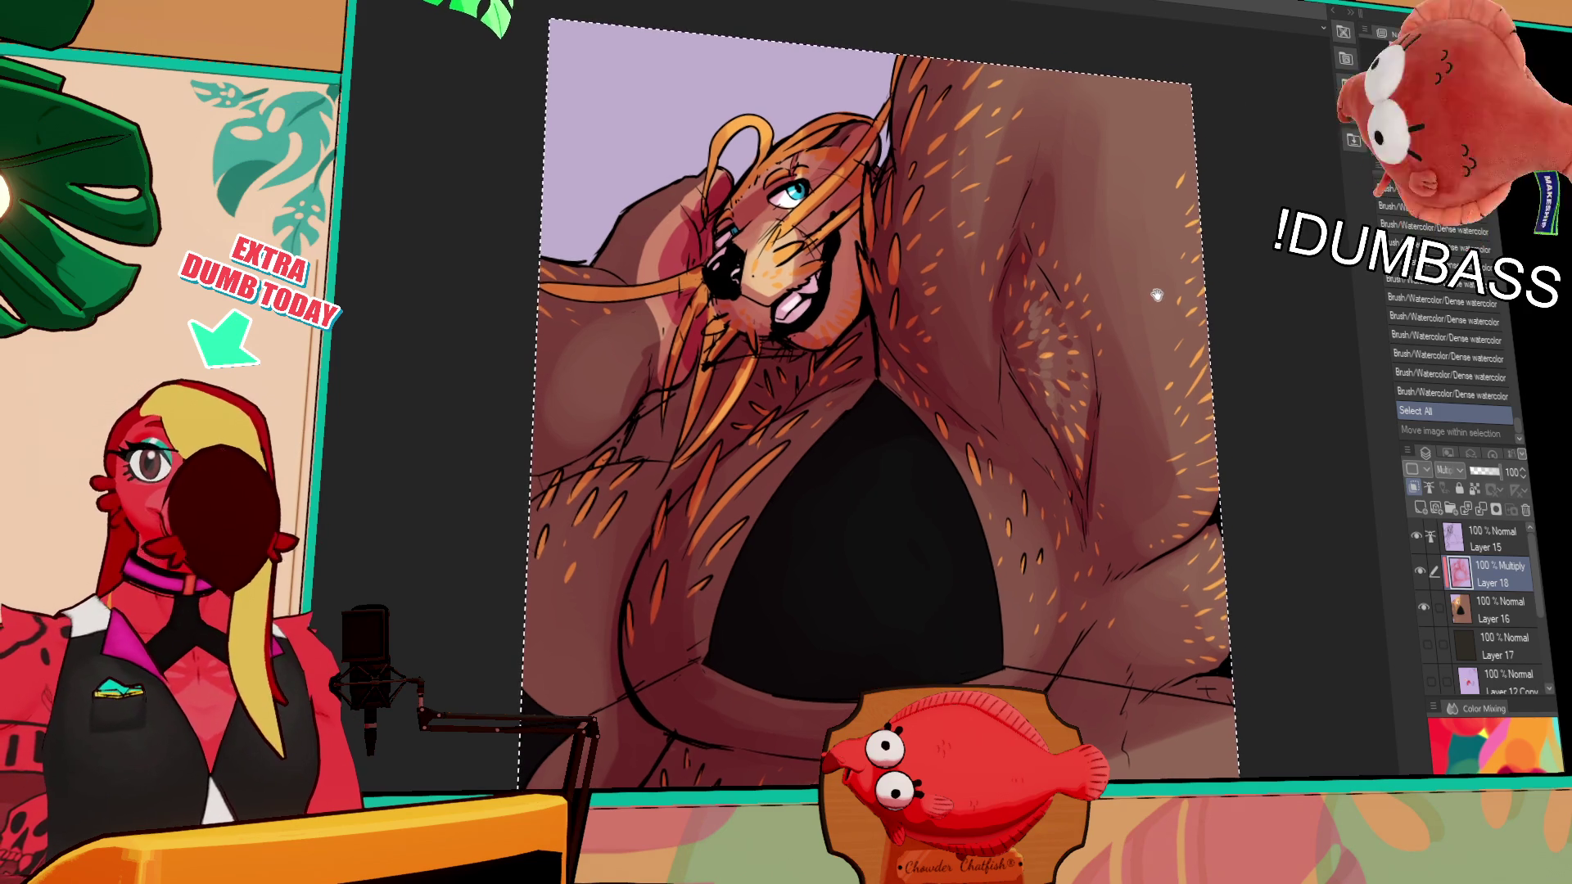
# Try and undo several dark vertical watercolor strokes on the arm
pyautogui.moveTo(1035, 433); pyautogui.dragTo(1035, 325)
pyautogui.hotkey('ctrl', 'z')
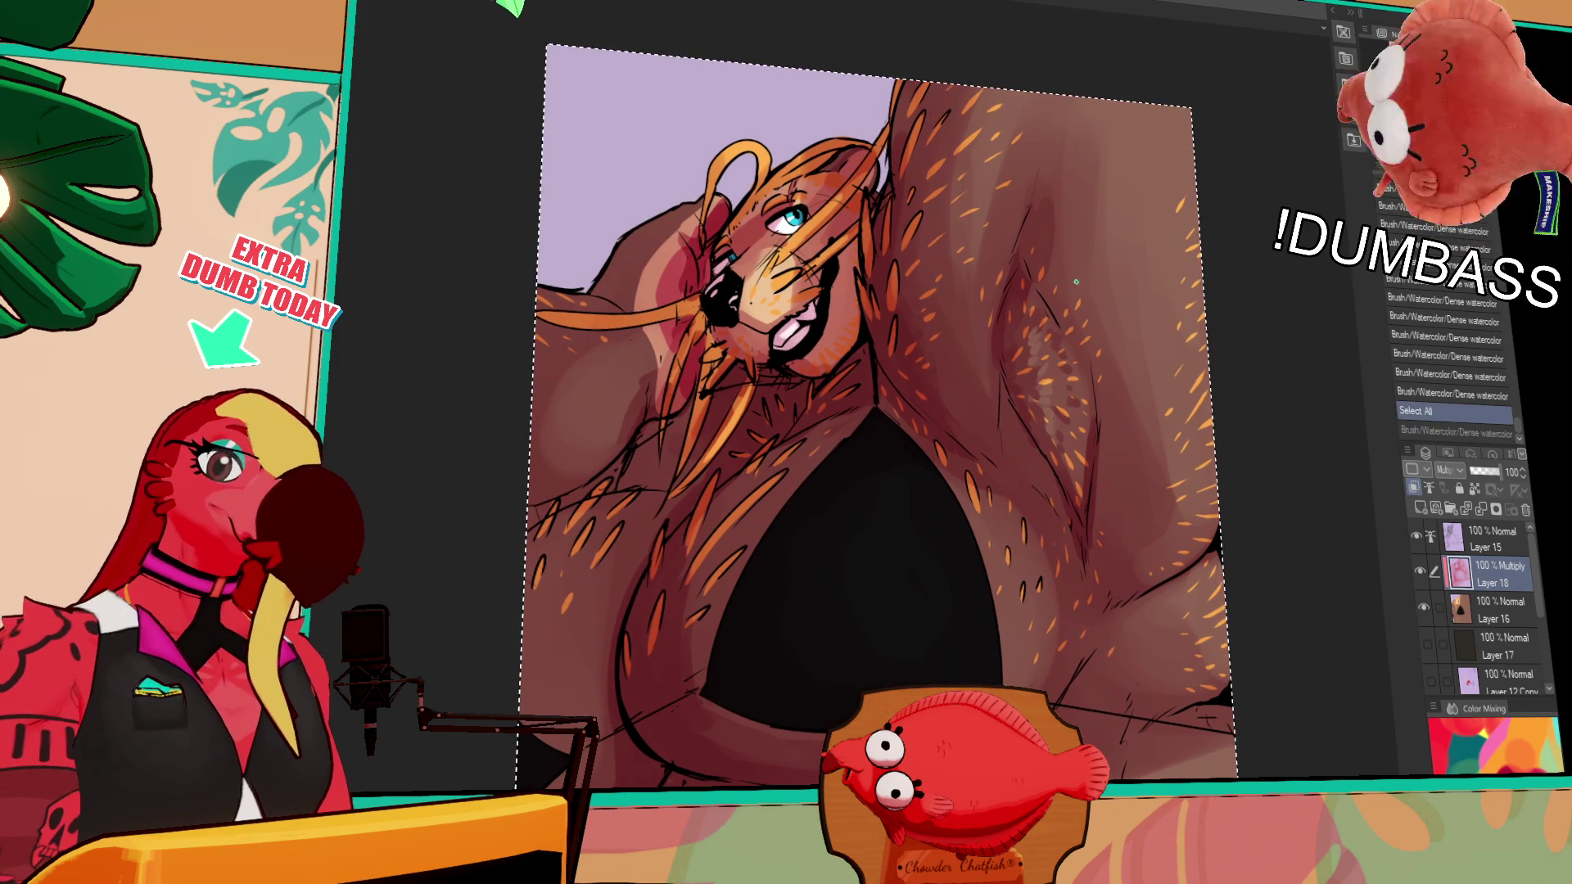
pyautogui.moveTo(1068, 183)
pyautogui.mouseDown()
pyautogui.moveTo(1062, 303)
pyautogui.moveTo(1079, 201)
pyautogui.mouseUp()
pyautogui.hotkey('ctrl', 'z')
pyautogui.hotkey('ctrl', 'z')
pyautogui.hotkey('ctrl', 'z')
pyautogui.moveTo(1074, 121); pyautogui.dragTo(1083, 213)
pyautogui.hotkey('ctrl', 'z')
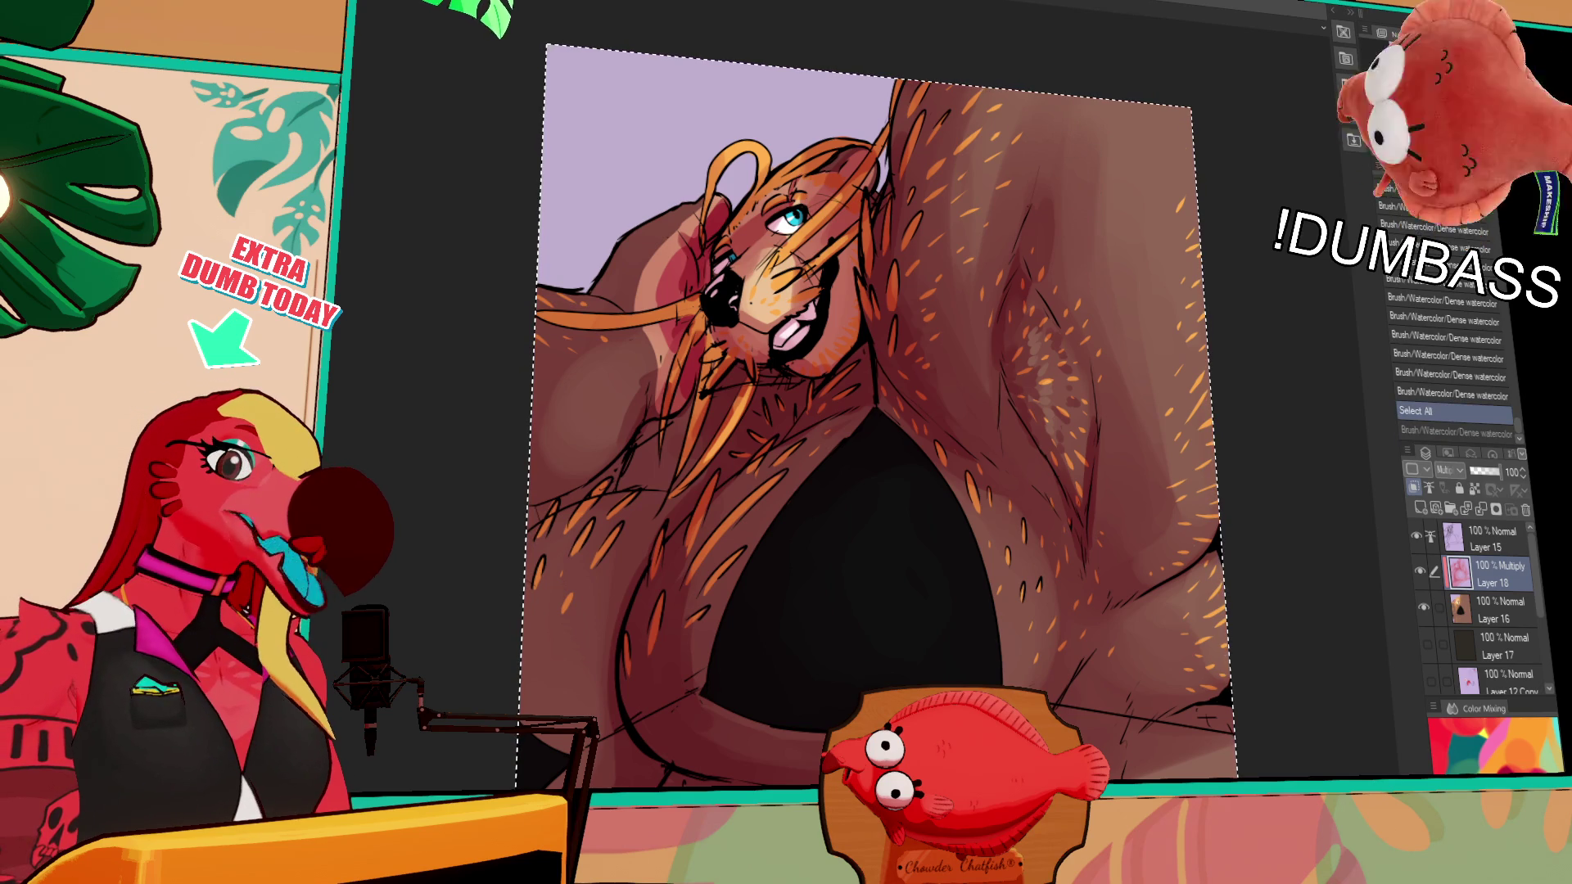
pyautogui.moveTo(1079, 182); pyautogui.dragTo(1102, 336)
pyautogui.hotkey('ctrl', 'z')
# Lay opaque watercolor strokes along the arm edge after several retries
pyautogui.moveTo(1083, 180); pyautogui.dragTo(1098, 319)
pyautogui.hotkey('ctrl', 'z')
pyautogui.moveTo(1089, 189); pyautogui.dragTo(1101, 278)
pyautogui.hotkey('ctrl', 'z')
pyautogui.moveTo(1089, 225); pyautogui.dragTo(1102, 332)
pyautogui.moveTo(1091, 190); pyautogui.dragTo(1105, 298)
pyautogui.hotkey('ctrl', 'z')
pyautogui.moveTo(1099, 262); pyautogui.dragTo(1105, 311)
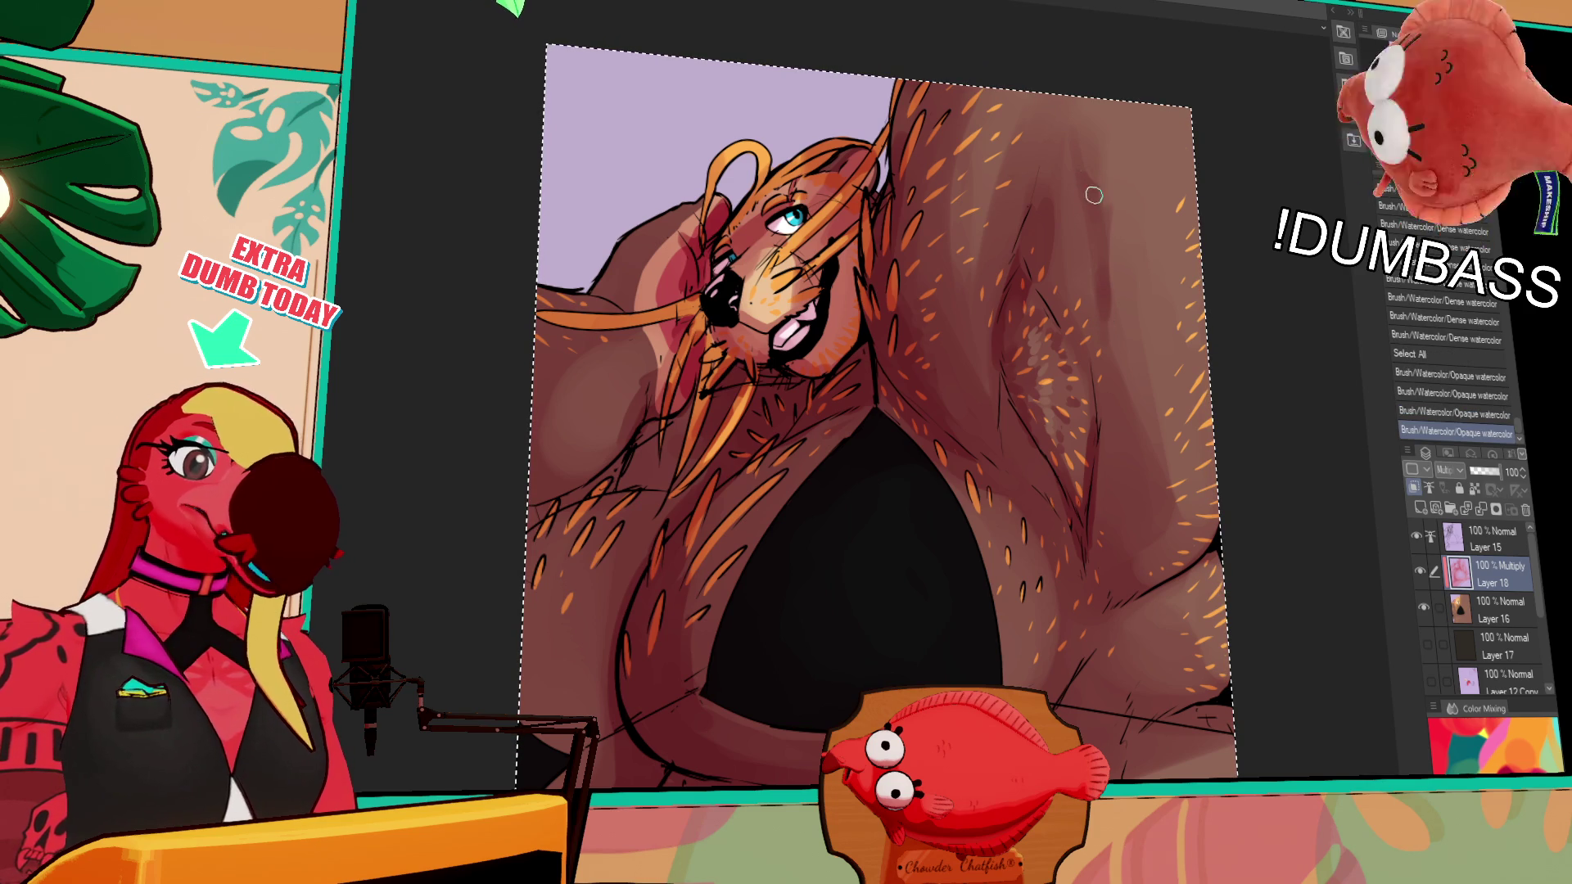
# Add short darker shading strokes and small dabs on the arm
pyautogui.moveTo(1093, 173)
pyautogui.mouseDown()
pyautogui.moveTo(1101, 153)
pyautogui.moveTo(1089, 205)
pyautogui.moveTo(1089, 183)
pyautogui.mouseUp()
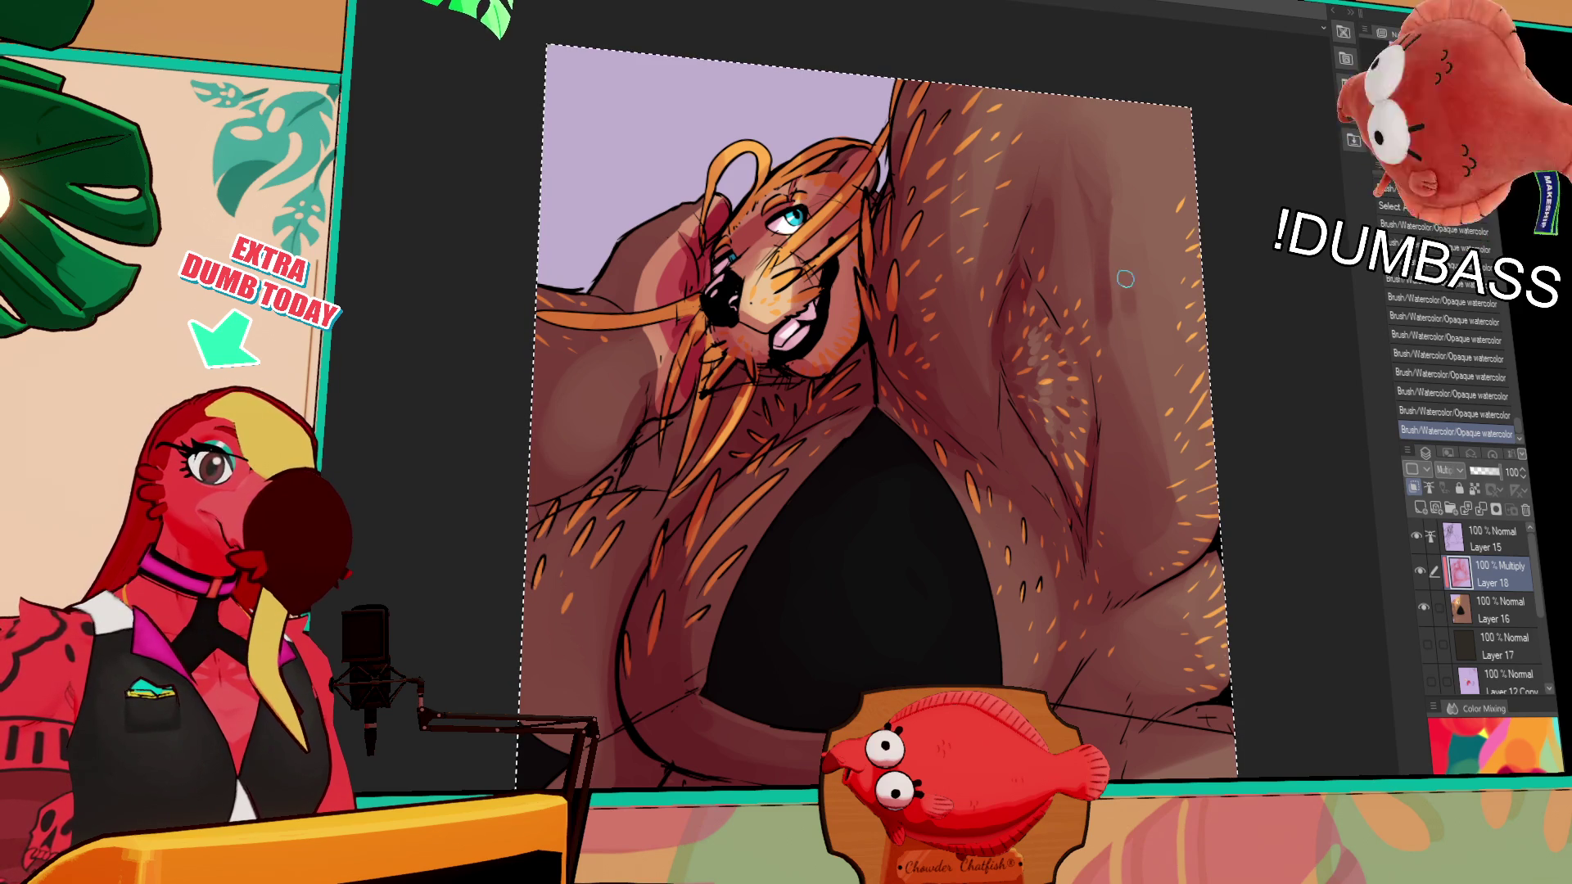
pyautogui.hotkey('ctrl', 'z')
pyautogui.hotkey('ctrl', 'y')
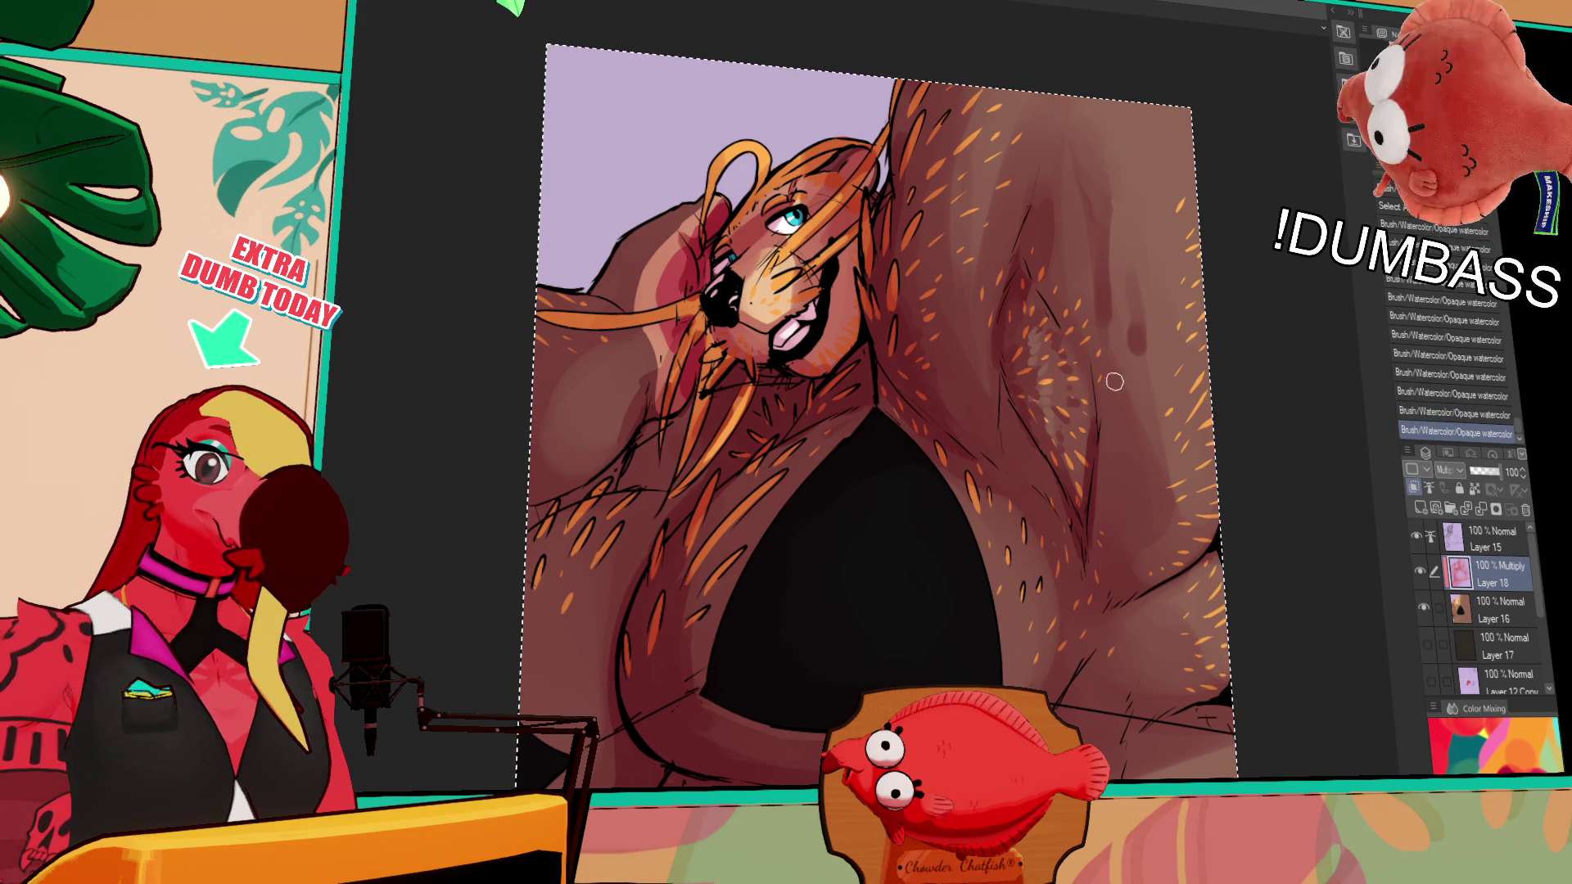
pyautogui.moveTo(1127, 180); pyautogui.dragTo(1128, 215)
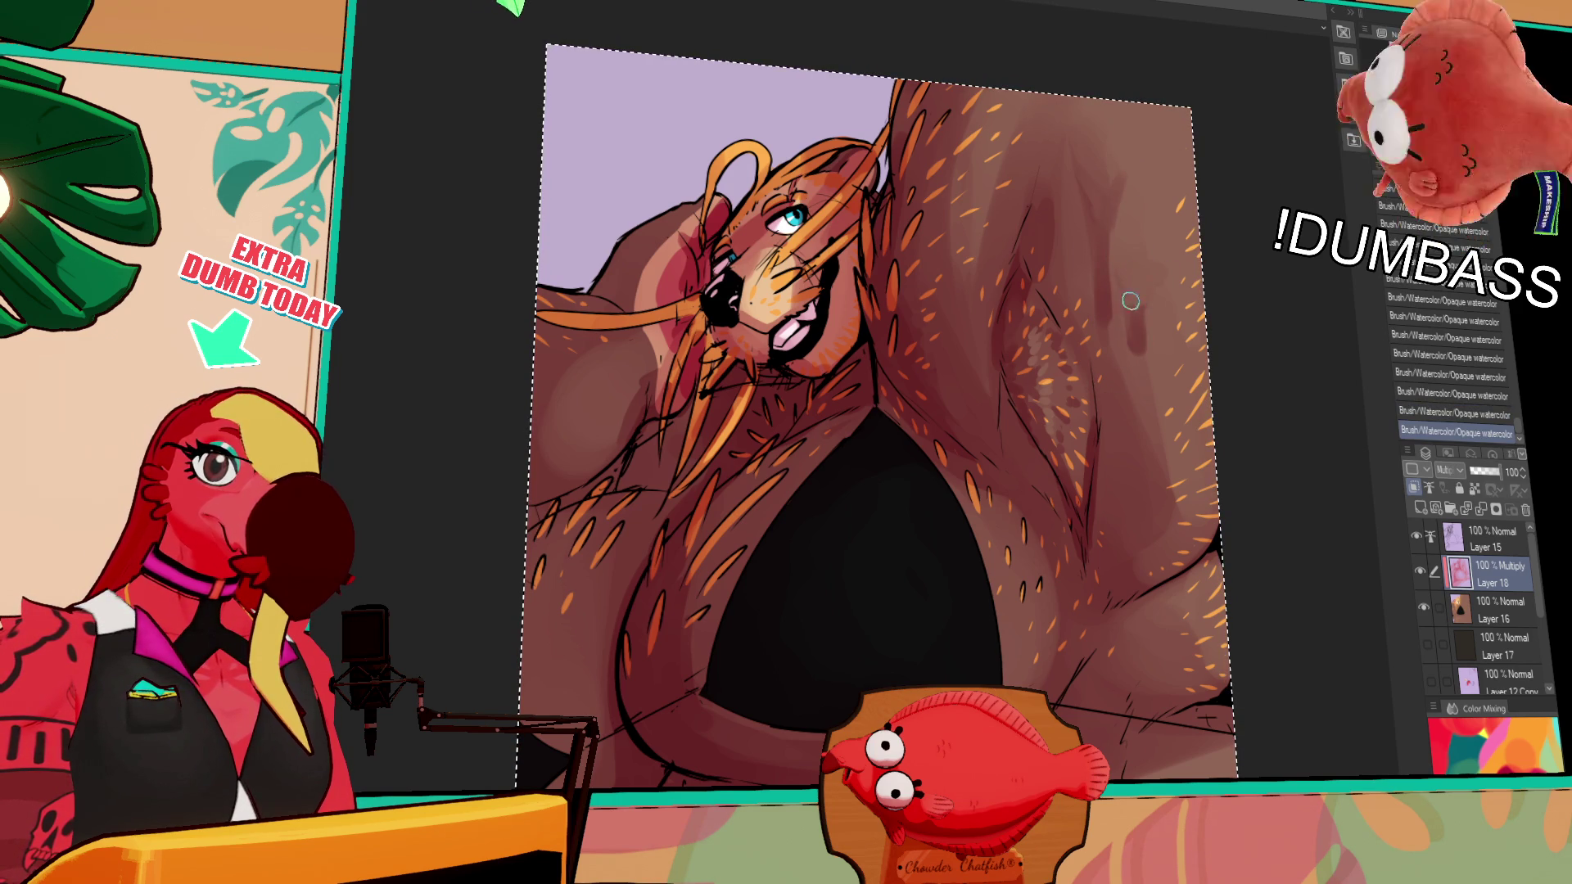
pyautogui.click(1062, 297)
pyautogui.click(1063, 290)
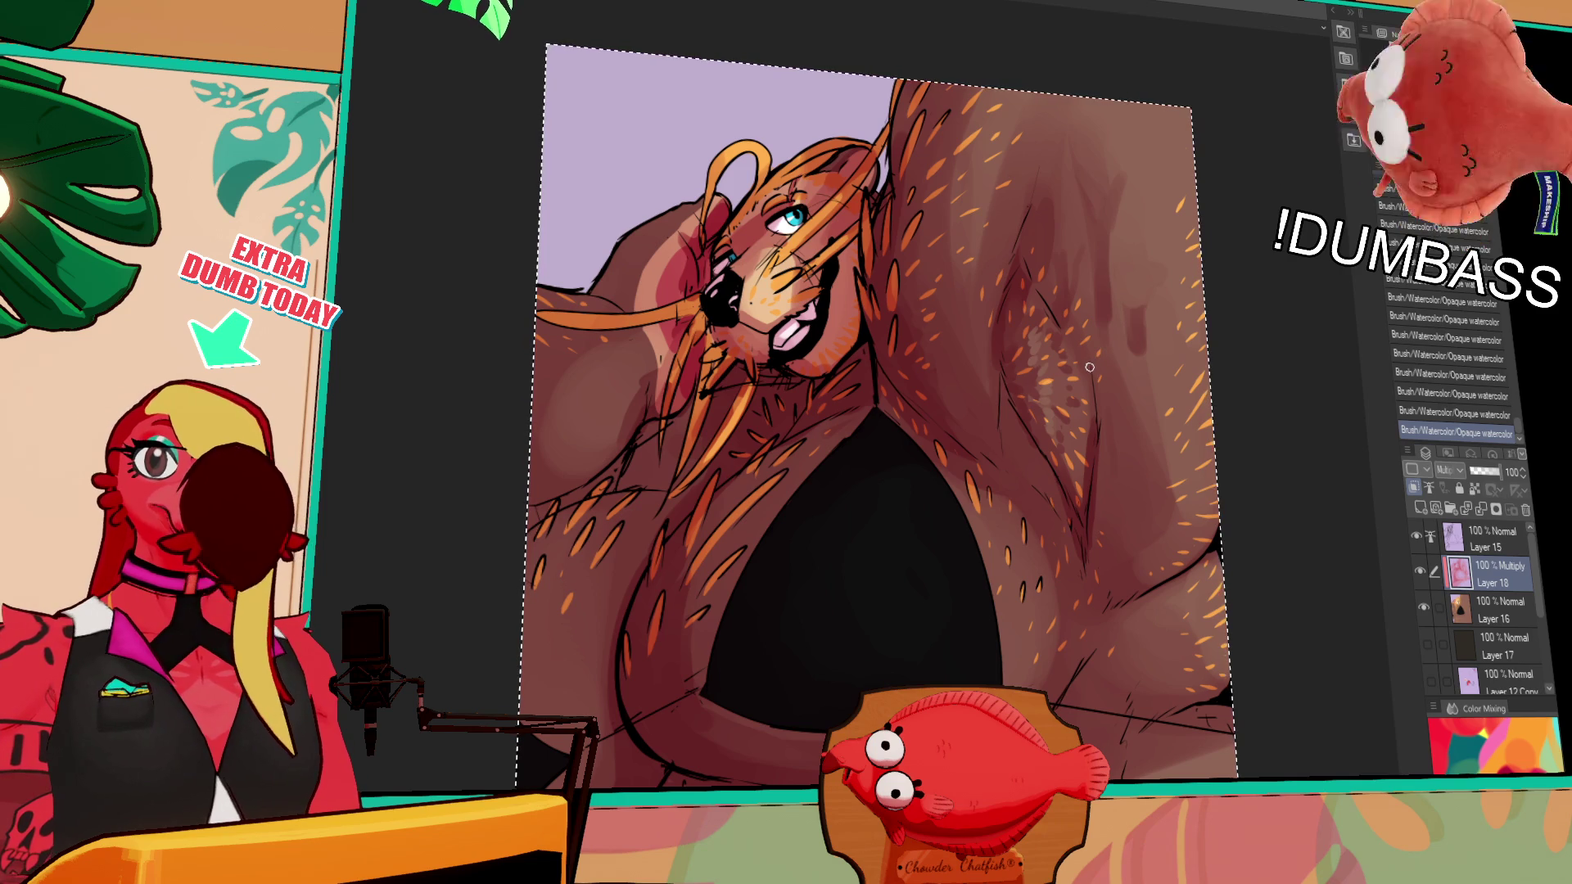
pyautogui.scroll(-2, 1163, 230)
# Return to Multiply Layer 18 and paint faint shading across the chest
pyautogui.click(1484, 610)
pyautogui.click(1474, 582)
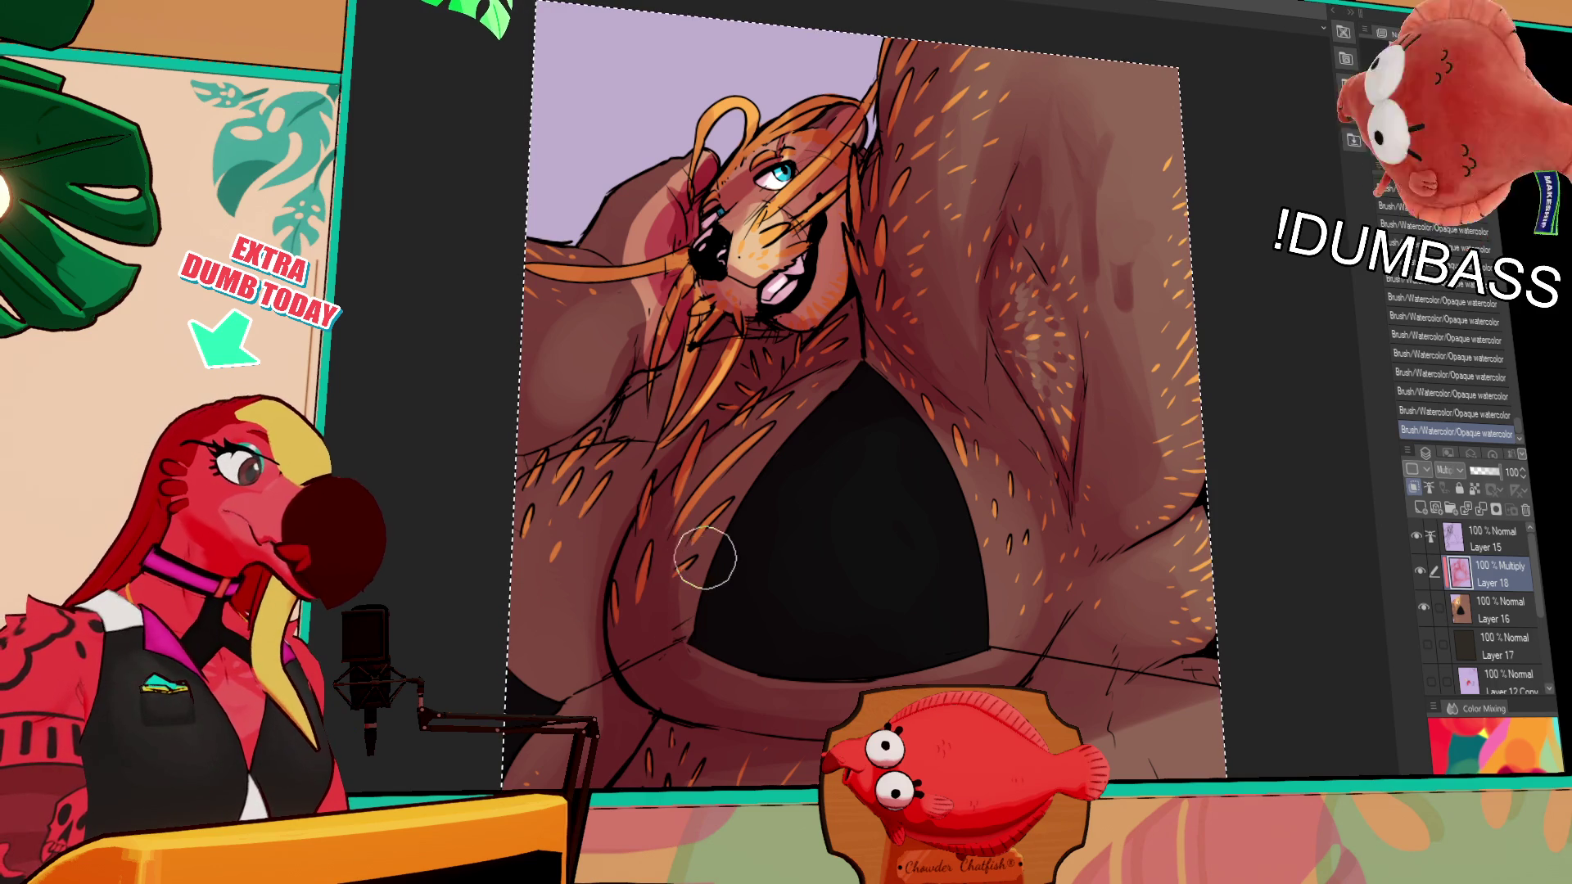
pyautogui.moveTo(704, 528)
pyautogui.mouseDown()
pyautogui.moveTo(651, 634)
pyautogui.moveTo(692, 487)
pyautogui.mouseUp()
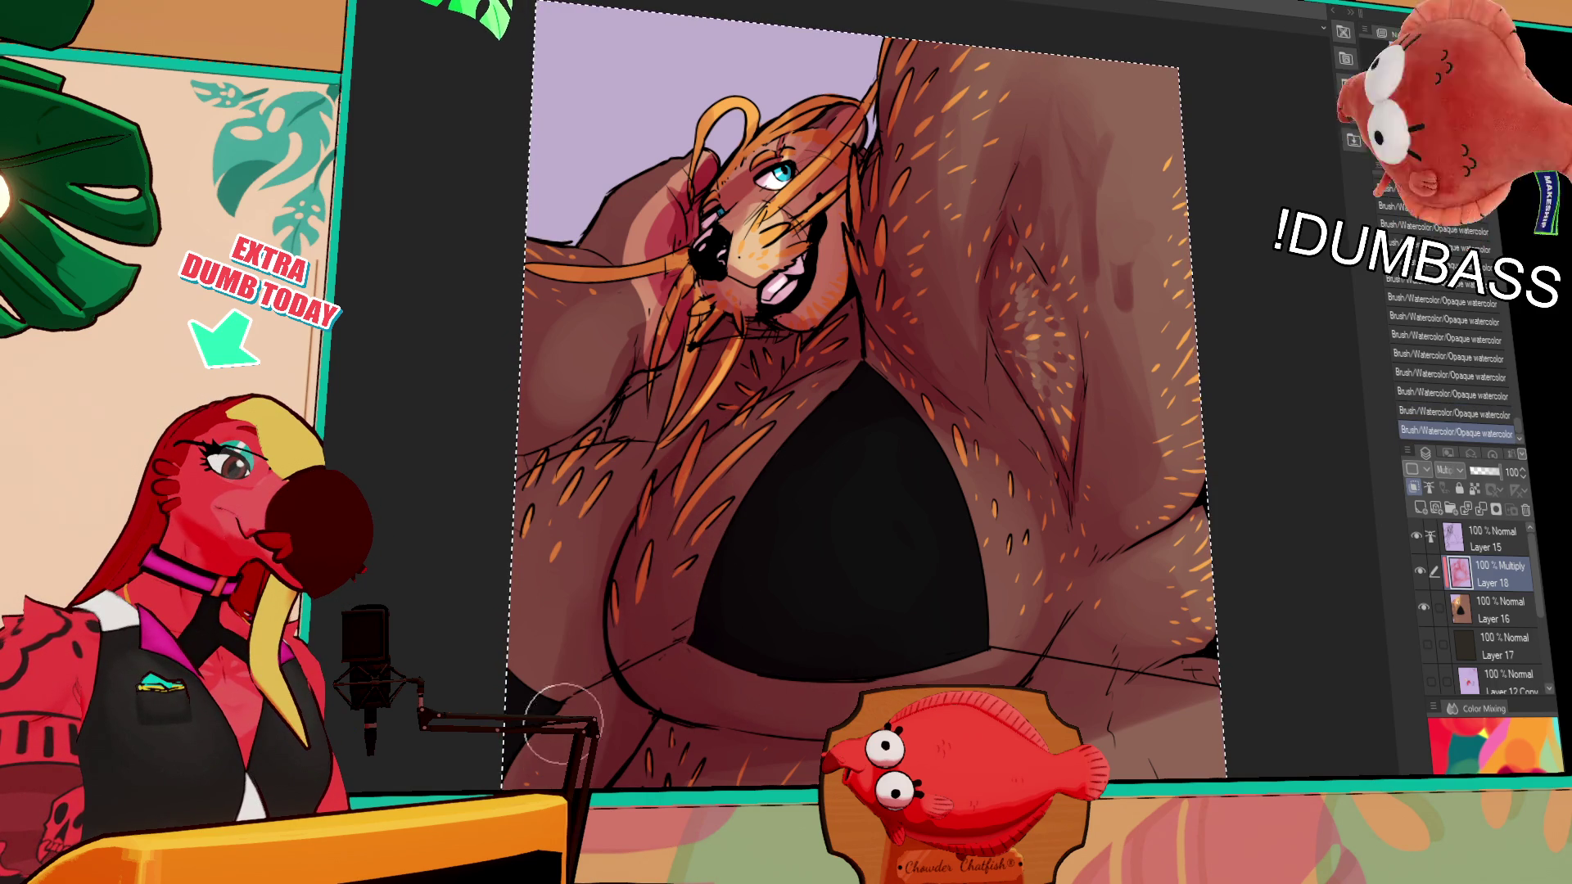
pyautogui.hotkey('ctrl', 'z')
pyautogui.hotkey('ctrl', 'z')
pyautogui.hotkey('ctrl', 'z')
pyautogui.hotkey('ctrl', 'y')
pyautogui.hotkey('ctrl', 'y')
pyautogui.hotkey('ctrl', 'y')
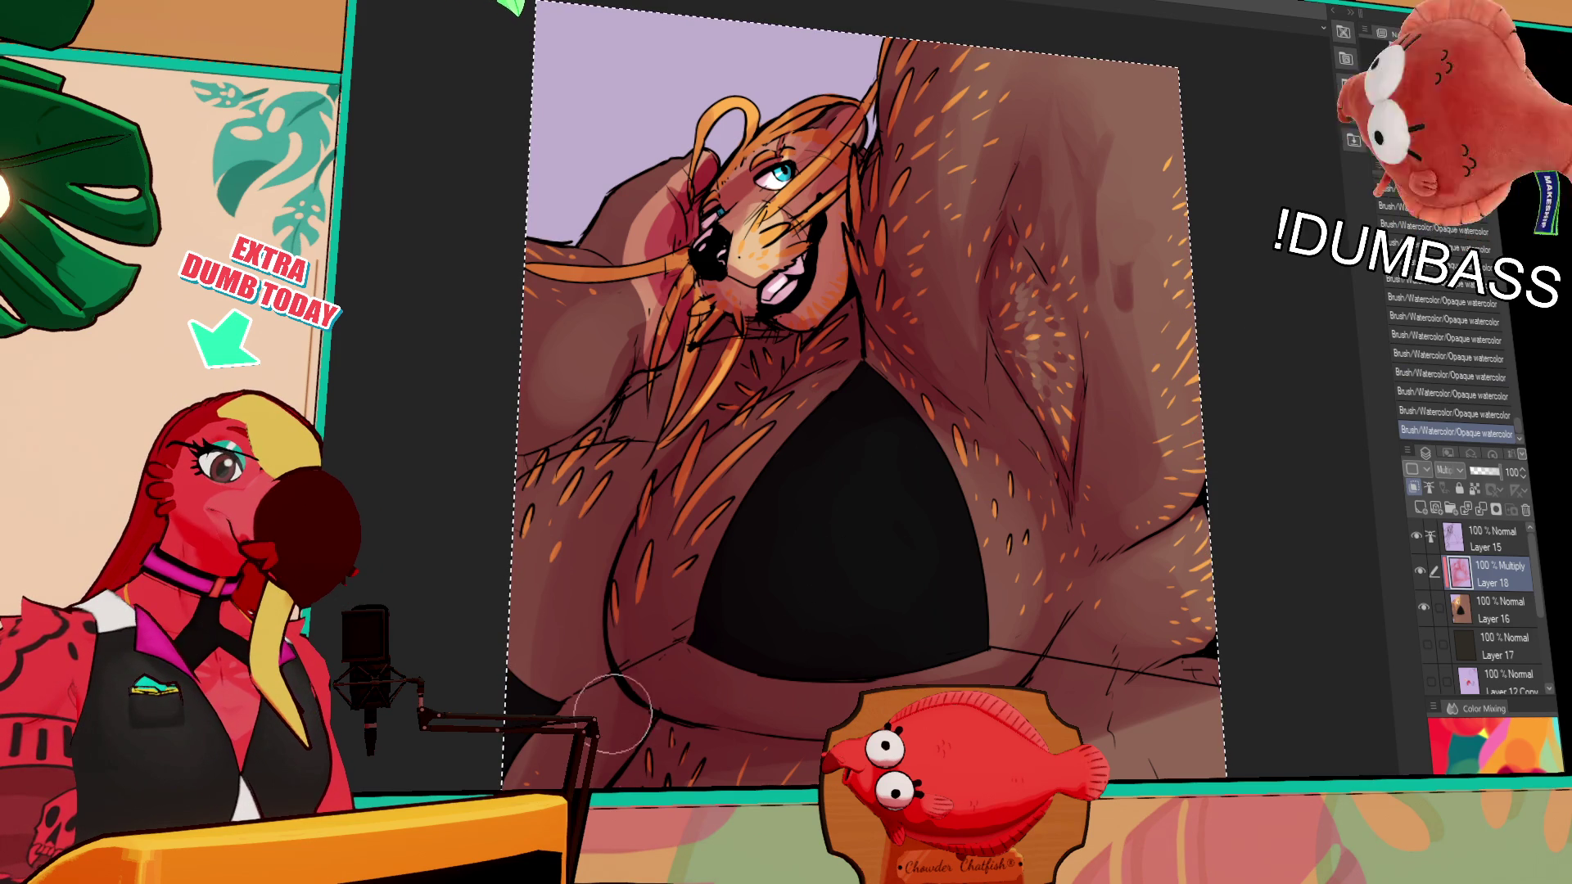
pyautogui.scroll(-2, 1235, 248)
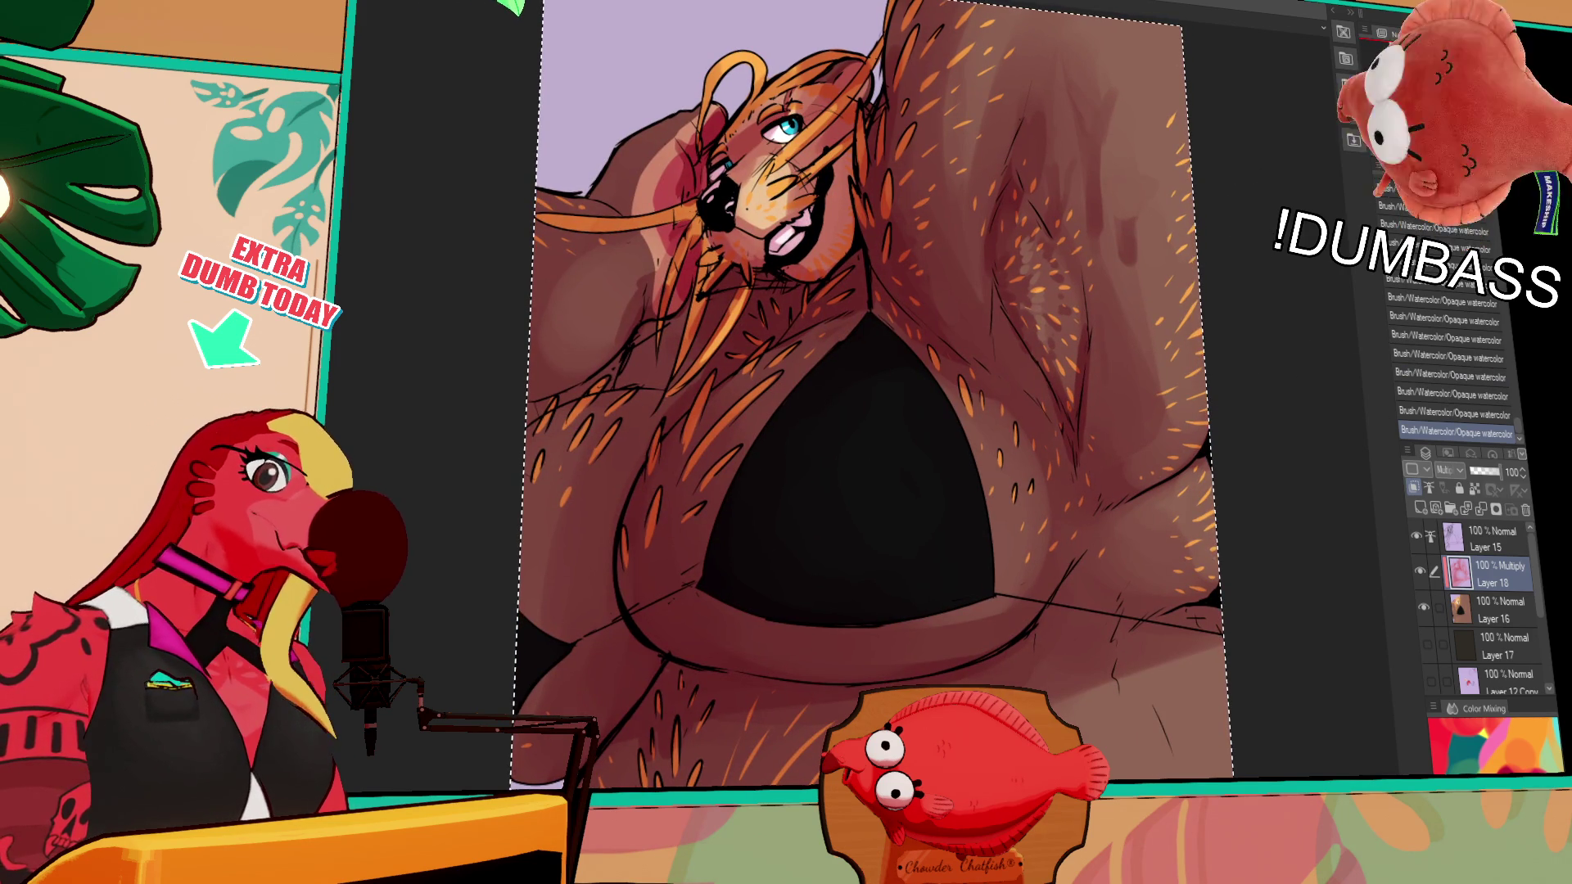
# Add small fur marks and short hair strokes on the arm with The Sin Brush
pyautogui.click(1143, 236)
pyautogui.hotkey('ctrl', 'z')
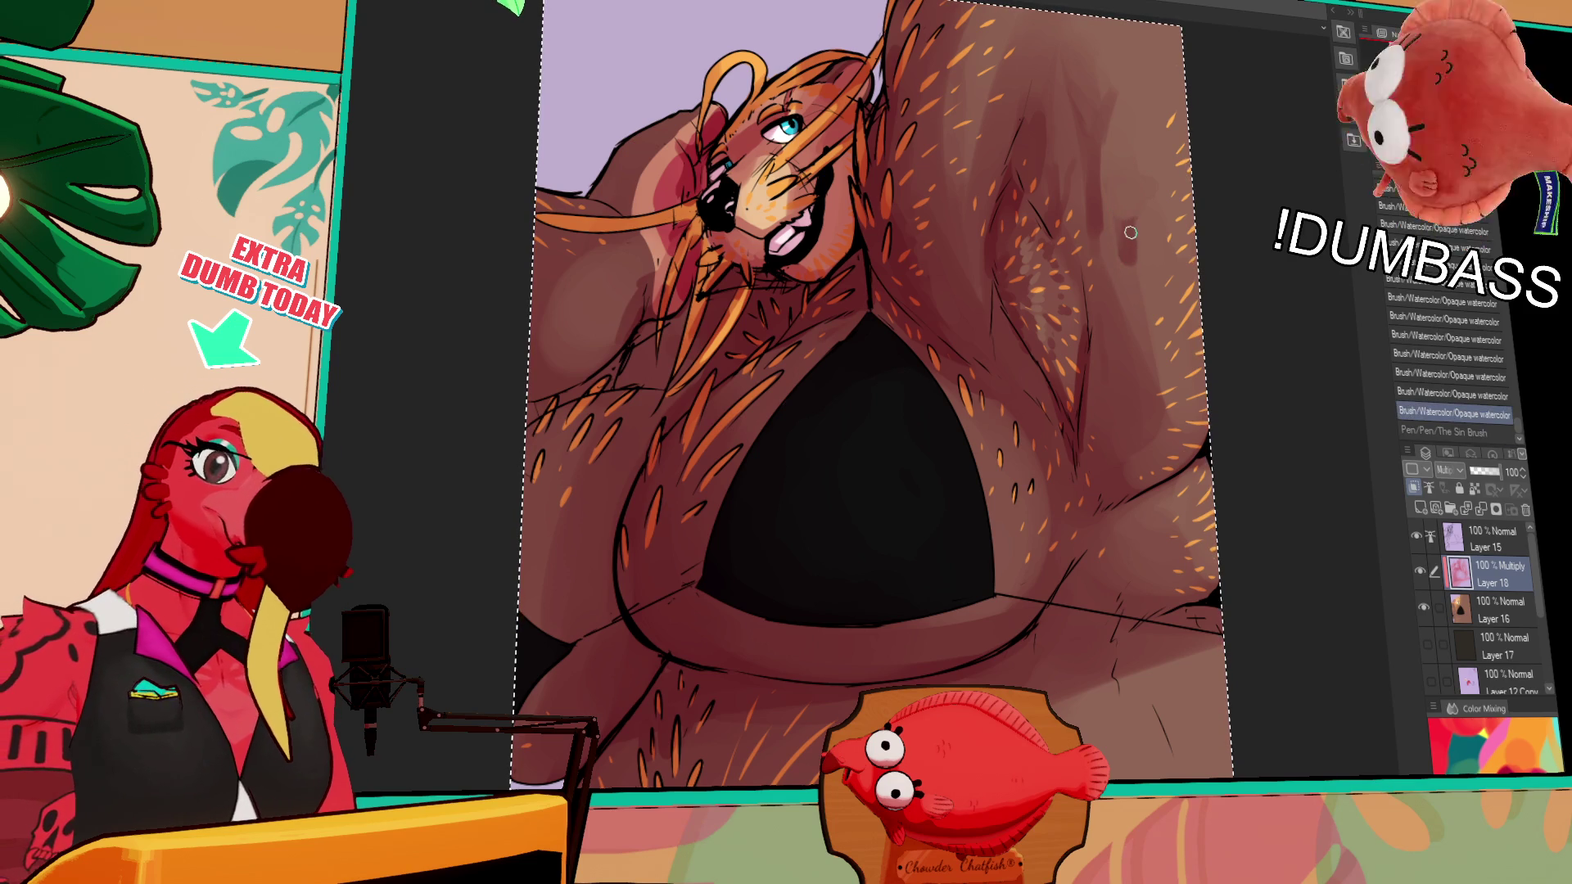
pyautogui.click(1131, 234)
pyautogui.click(1129, 246)
pyautogui.hotkey('ctrl', 'z')
pyautogui.hotkey('ctrl', 'z')
pyautogui.click(1133, 236)
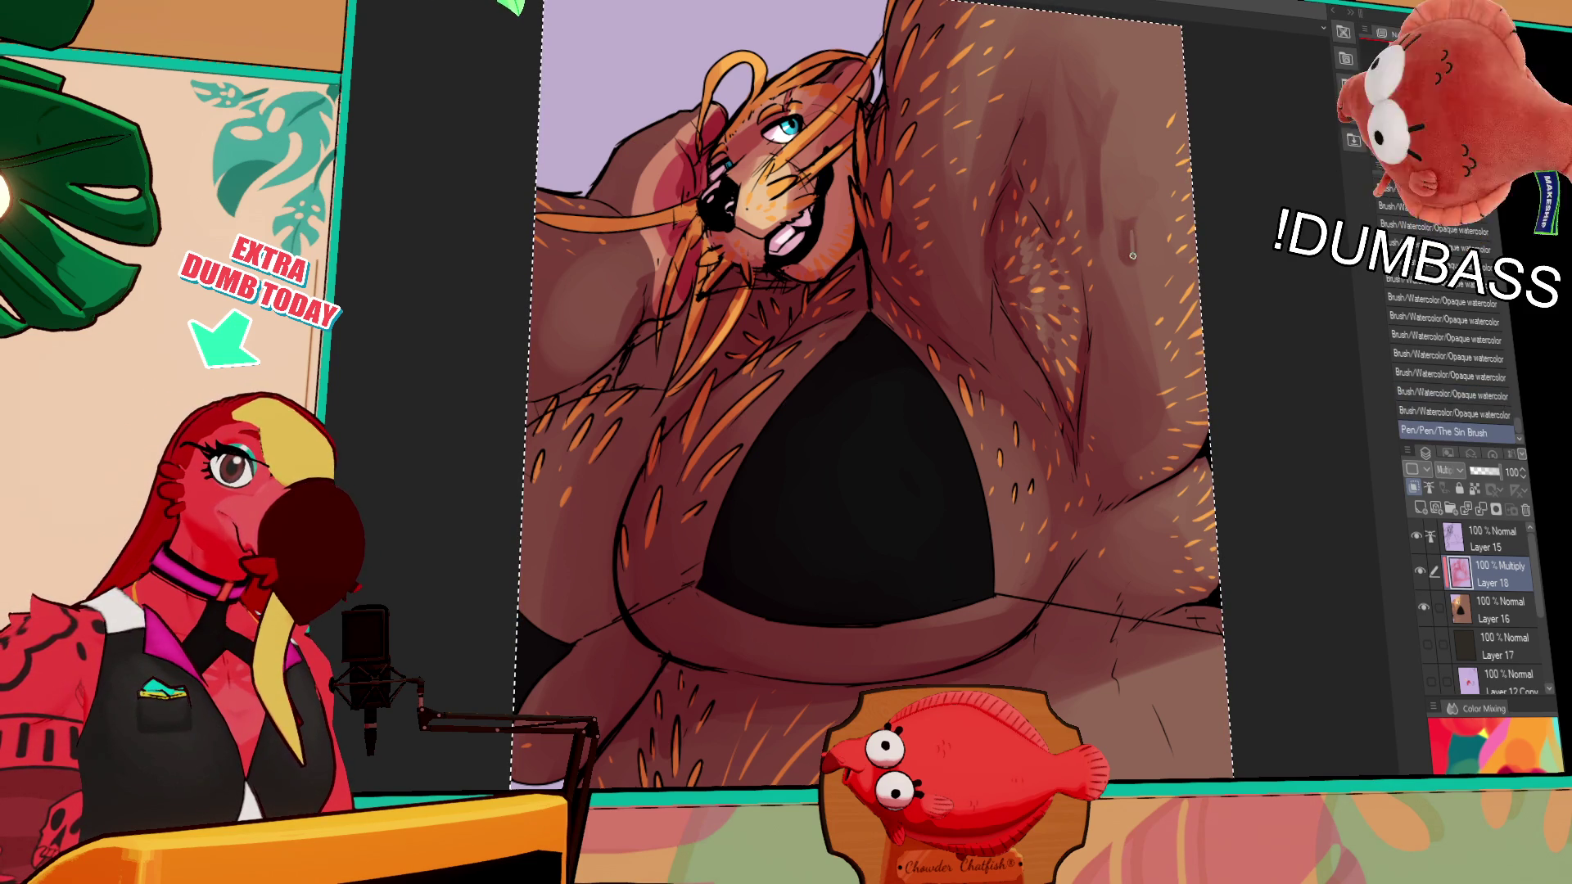
pyautogui.moveTo(1100, 173)
pyautogui.mouseDown()
pyautogui.moveTo(1090, 230)
pyautogui.moveTo(1064, 207)
pyautogui.mouseUp()
pyautogui.hotkey('ctrl', 'z')
pyautogui.hotkey('ctrl', 'y')
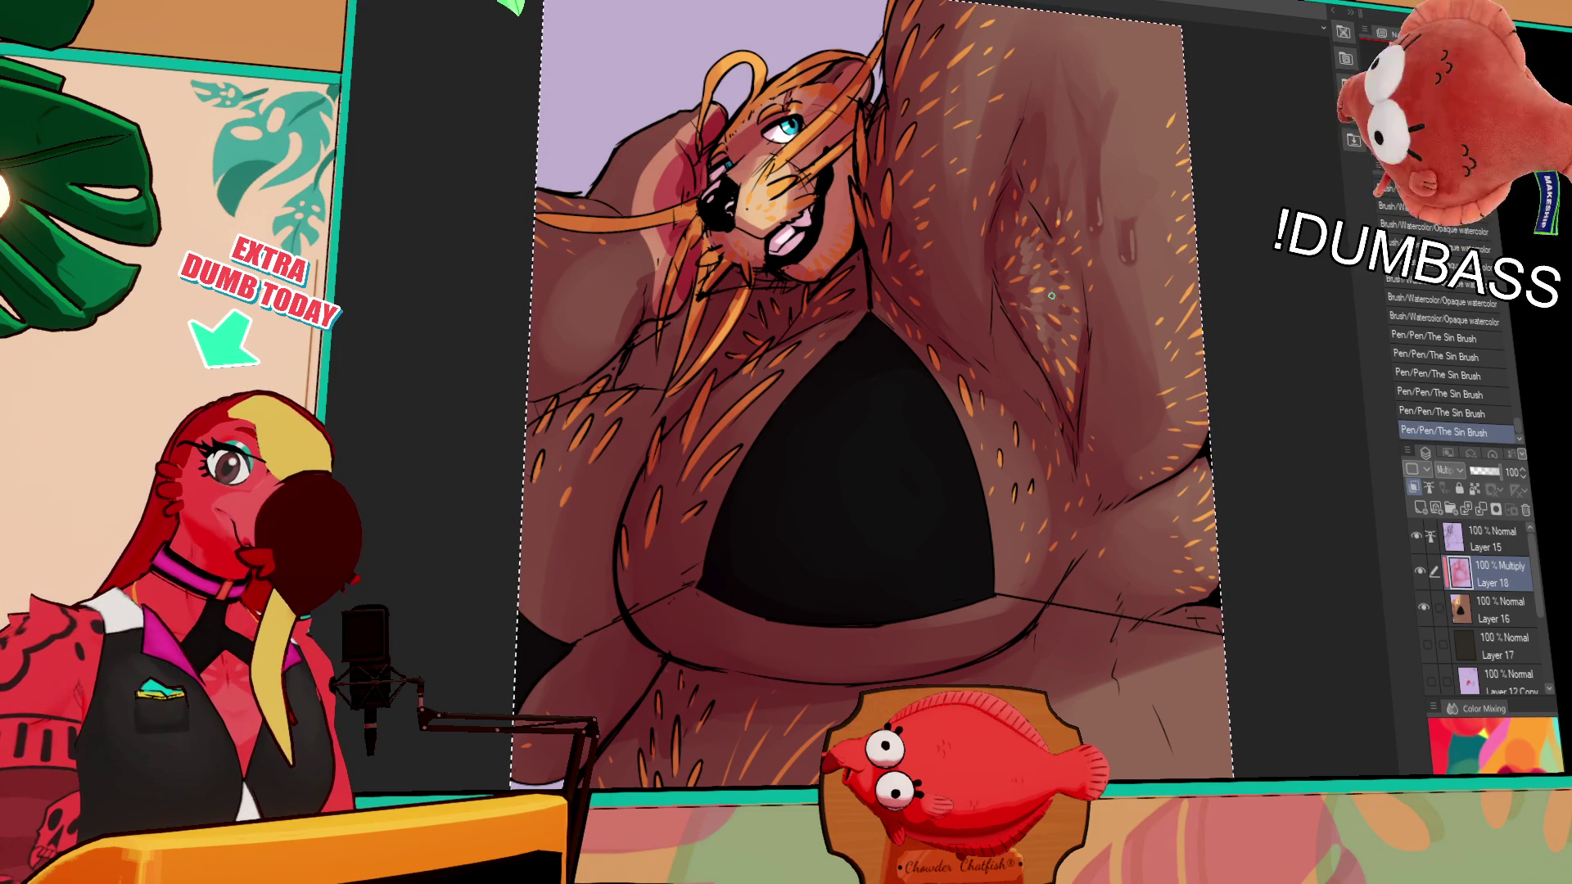
pyautogui.moveTo(1051, 287); pyautogui.dragTo(1055, 301)
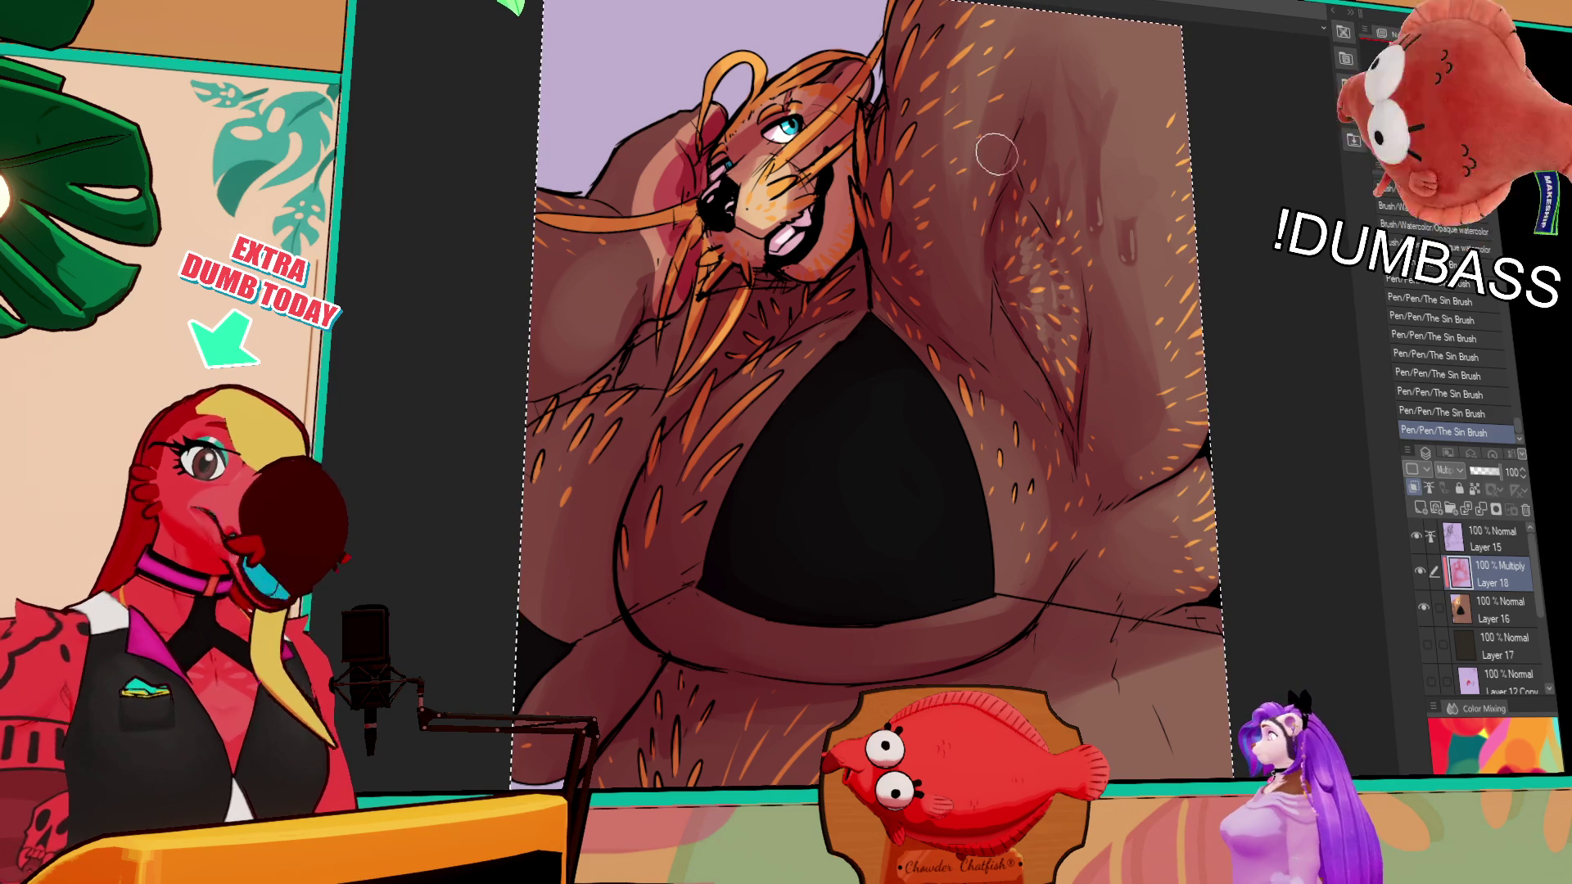
# Paint rows of short shading strokes along the arm and the side of the body
pyautogui.moveTo(977, 99); pyautogui.dragTo(981, 200)
pyautogui.moveTo(979, 131)
pyautogui.mouseDown()
pyautogui.moveTo(982, 189)
pyautogui.moveTo(1048, 172)
pyautogui.mouseUp()
pyautogui.moveTo(1065, 114)
pyautogui.mouseDown()
pyautogui.moveTo(1089, 107)
pyautogui.moveTo(1097, 206)
pyautogui.moveTo(1131, 262)
pyautogui.mouseUp()
pyautogui.moveTo(1126, 205); pyautogui.dragTo(1123, 286)
pyautogui.scroll(-1, 1113, 393)
pyautogui.moveTo(1094, 420); pyautogui.dragTo(1092, 460)
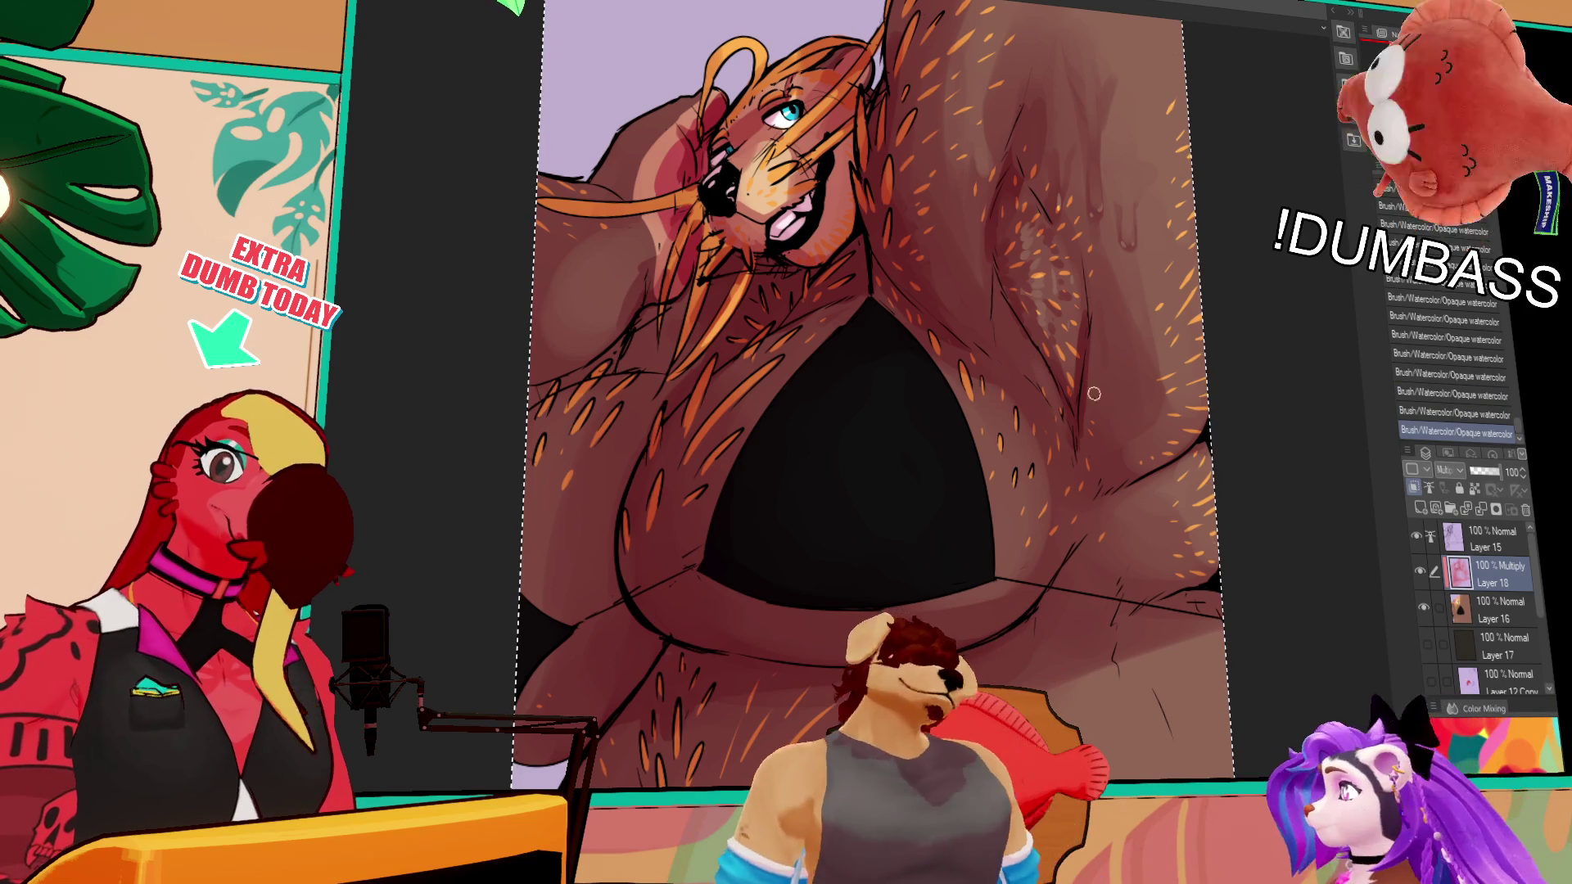
pyautogui.hotkey('ctrl', 'z')
pyautogui.hotkey('ctrl', 'z')
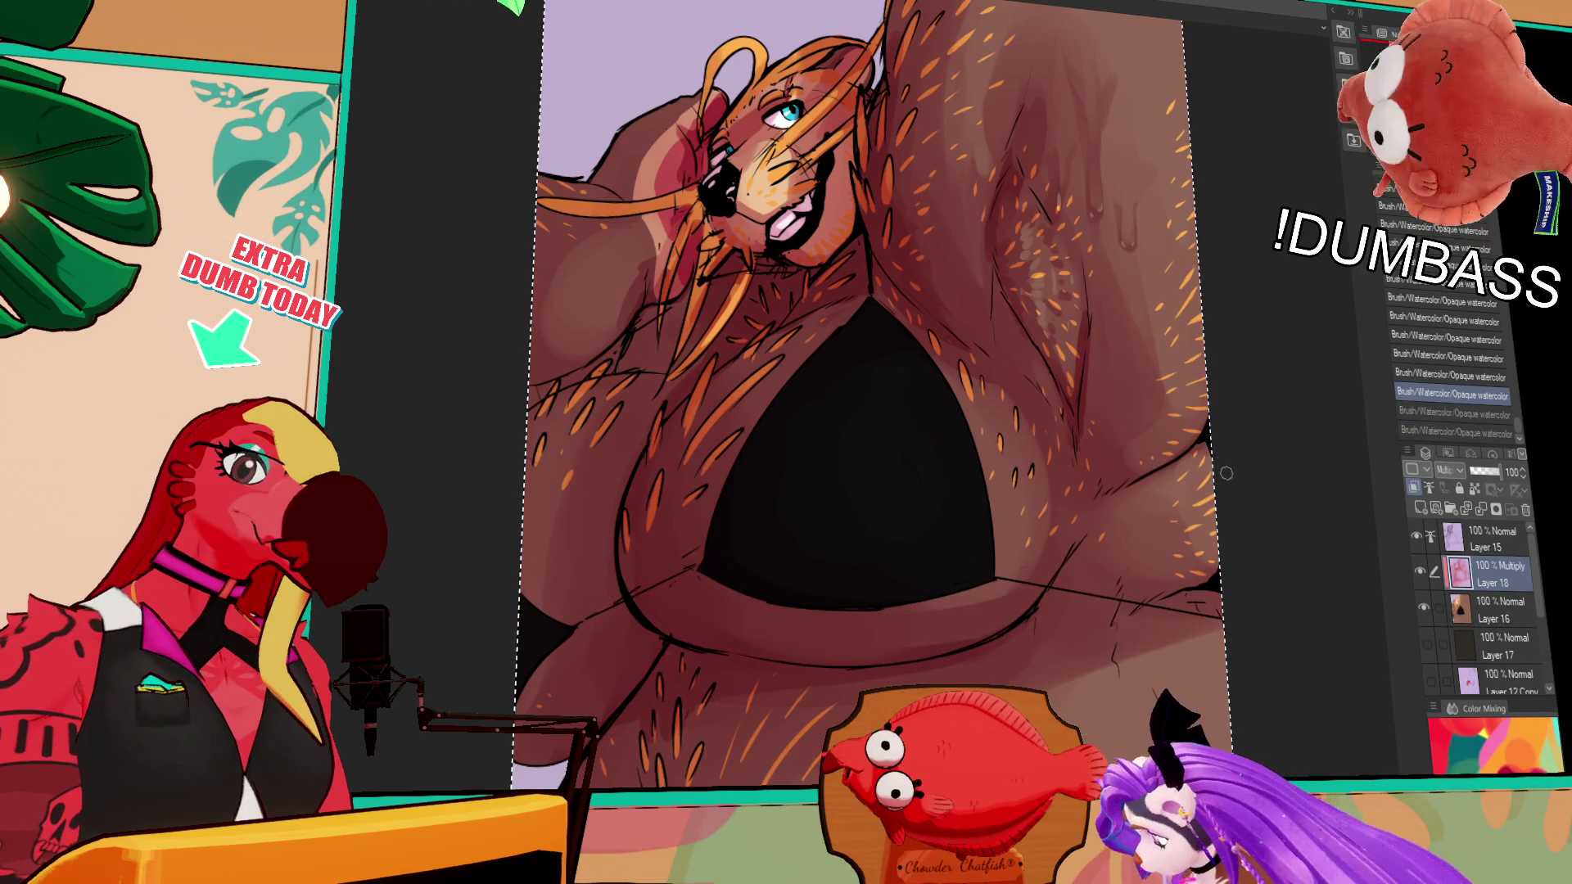
pyautogui.moveTo(1080, 414); pyautogui.dragTo(1068, 386)
pyautogui.hotkey('ctrl', 'y')
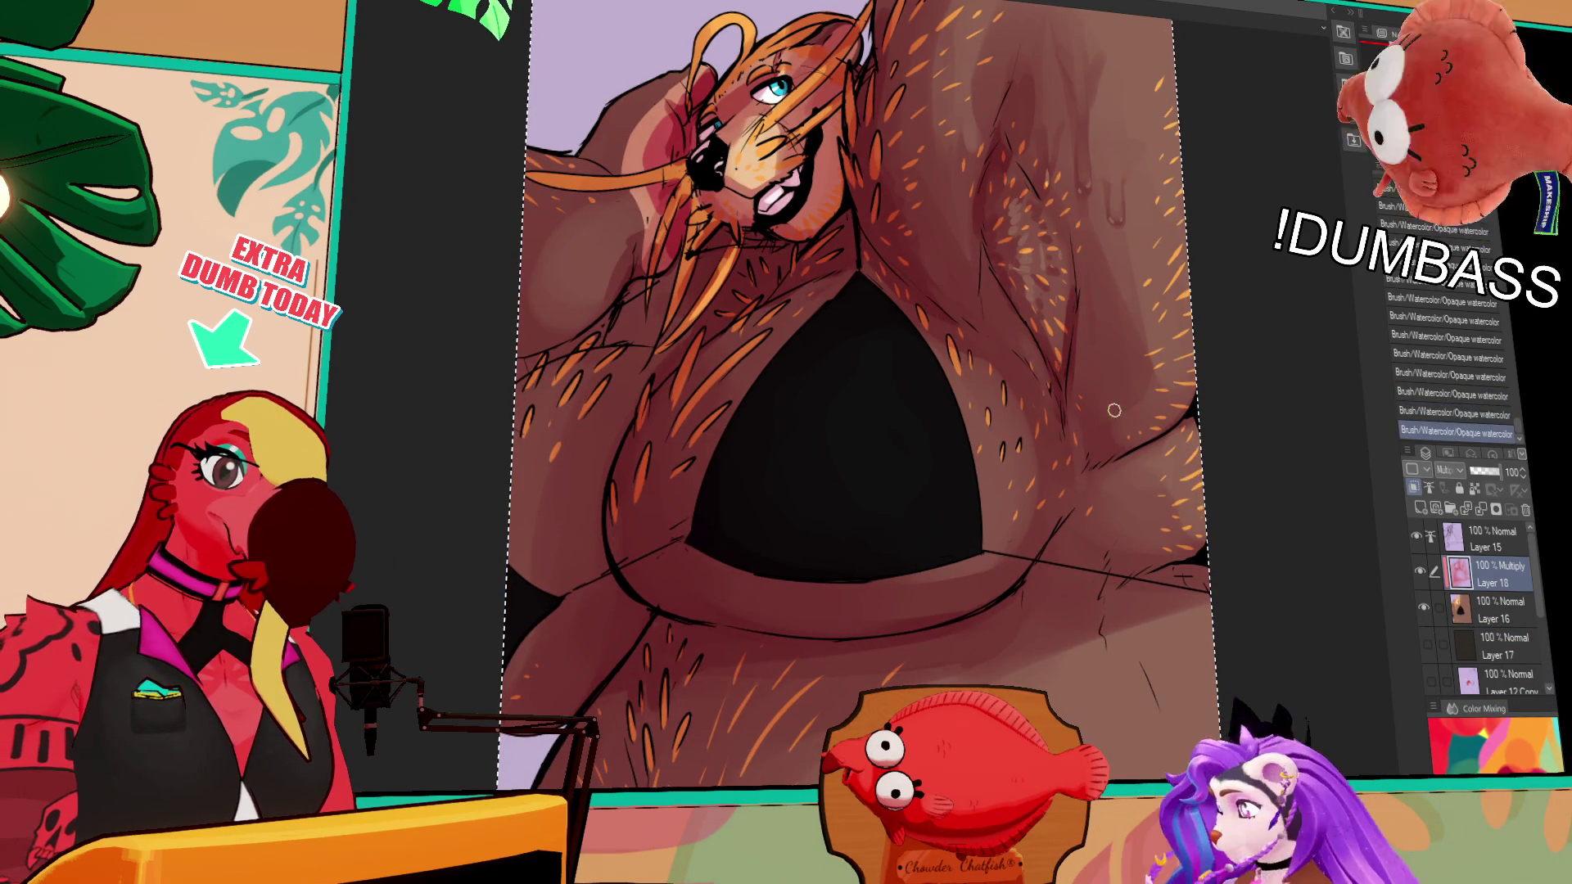
# Toggle the shading layer's clipping and hide and show base Layer 16 to check the shading
pyautogui.click(1414, 488)
pyautogui.click(1424, 608)
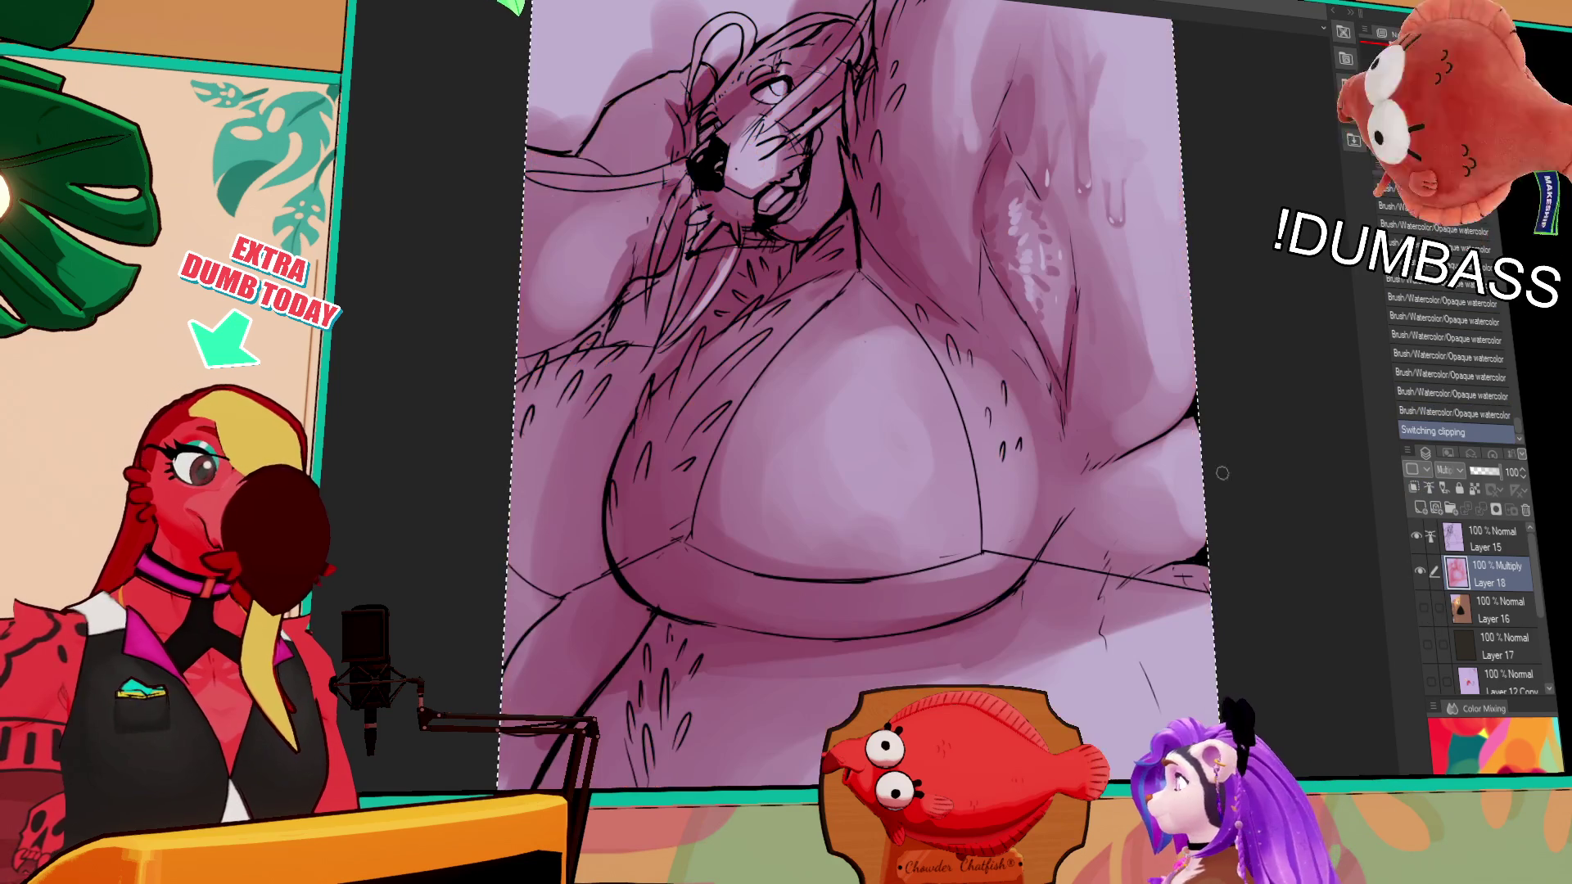
pyautogui.click(1423, 607)
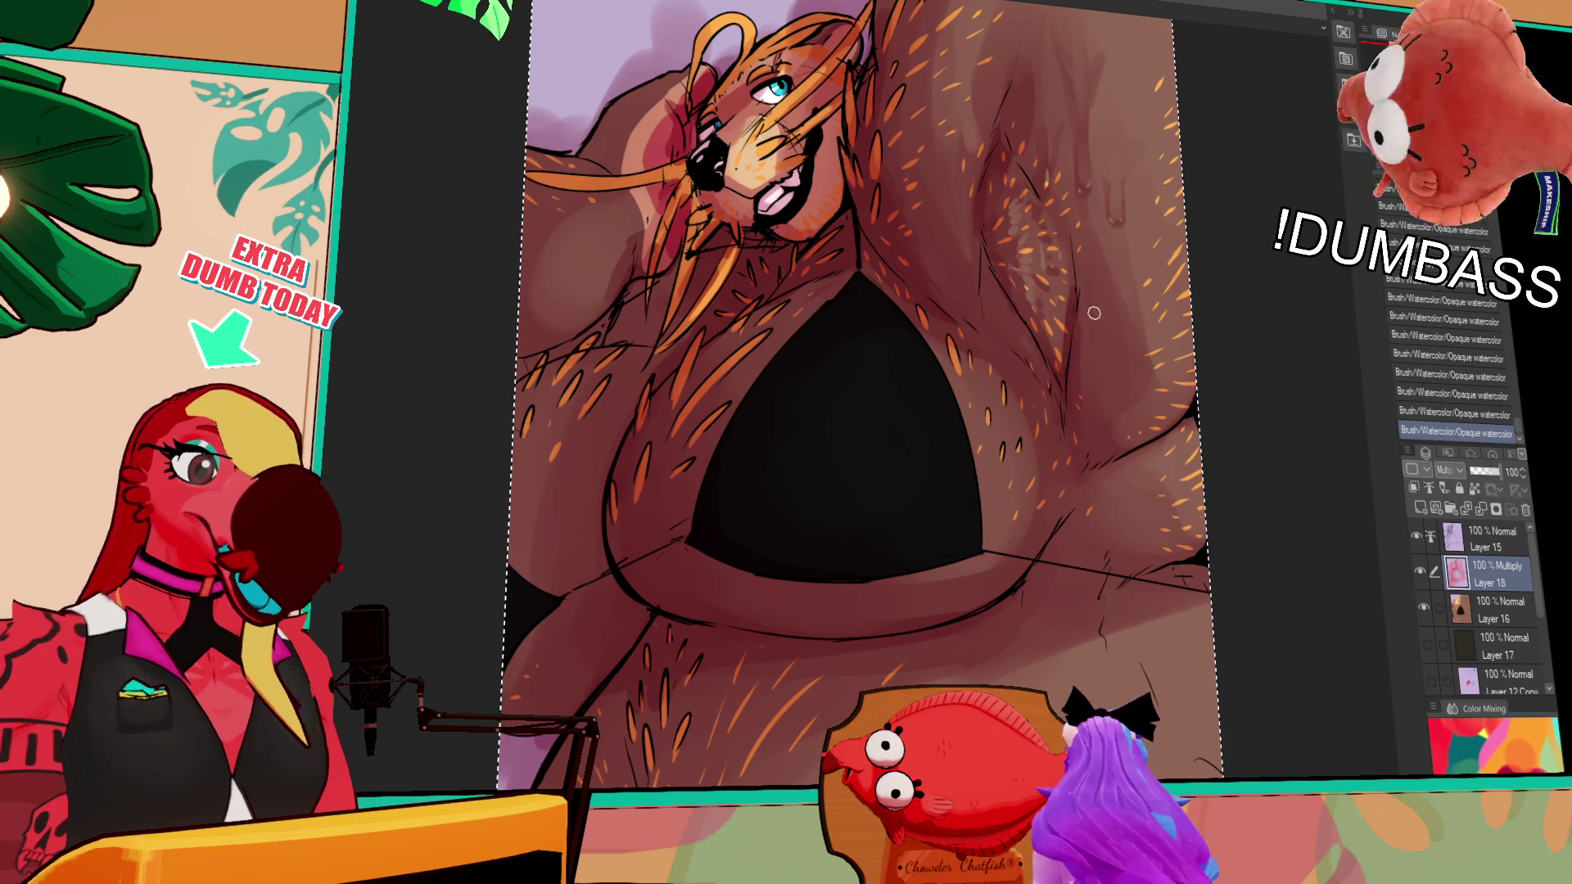
pyautogui.hotkey('ctrl', 'z')
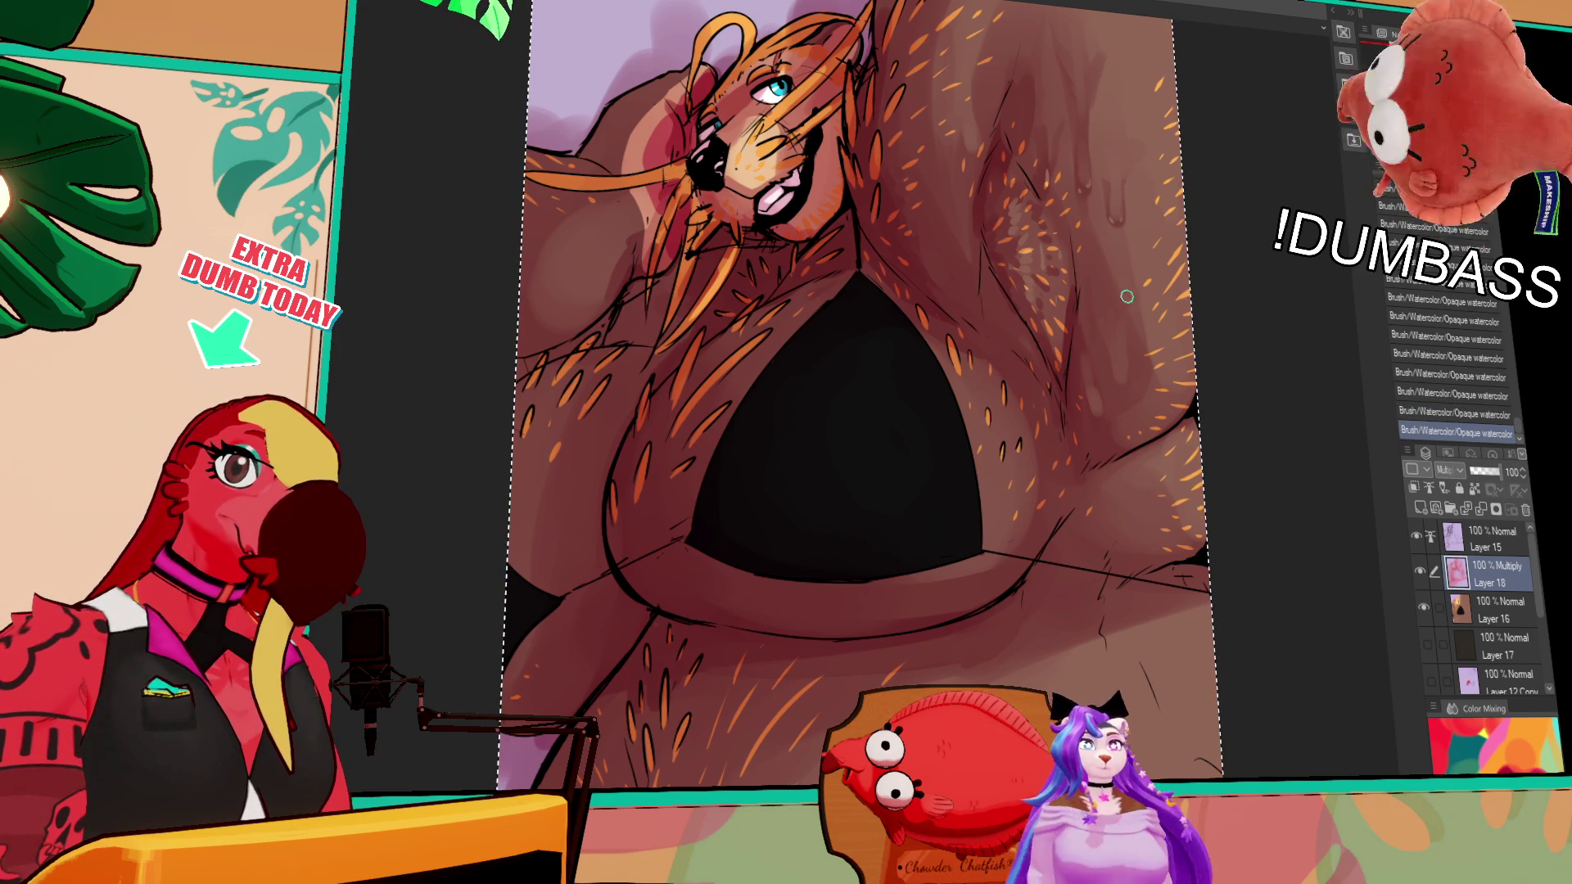
# Paint short shading strokes on the chest and lower body, keeping the redone stroke
pyautogui.moveTo(1034, 360); pyautogui.dragTo(1020, 373)
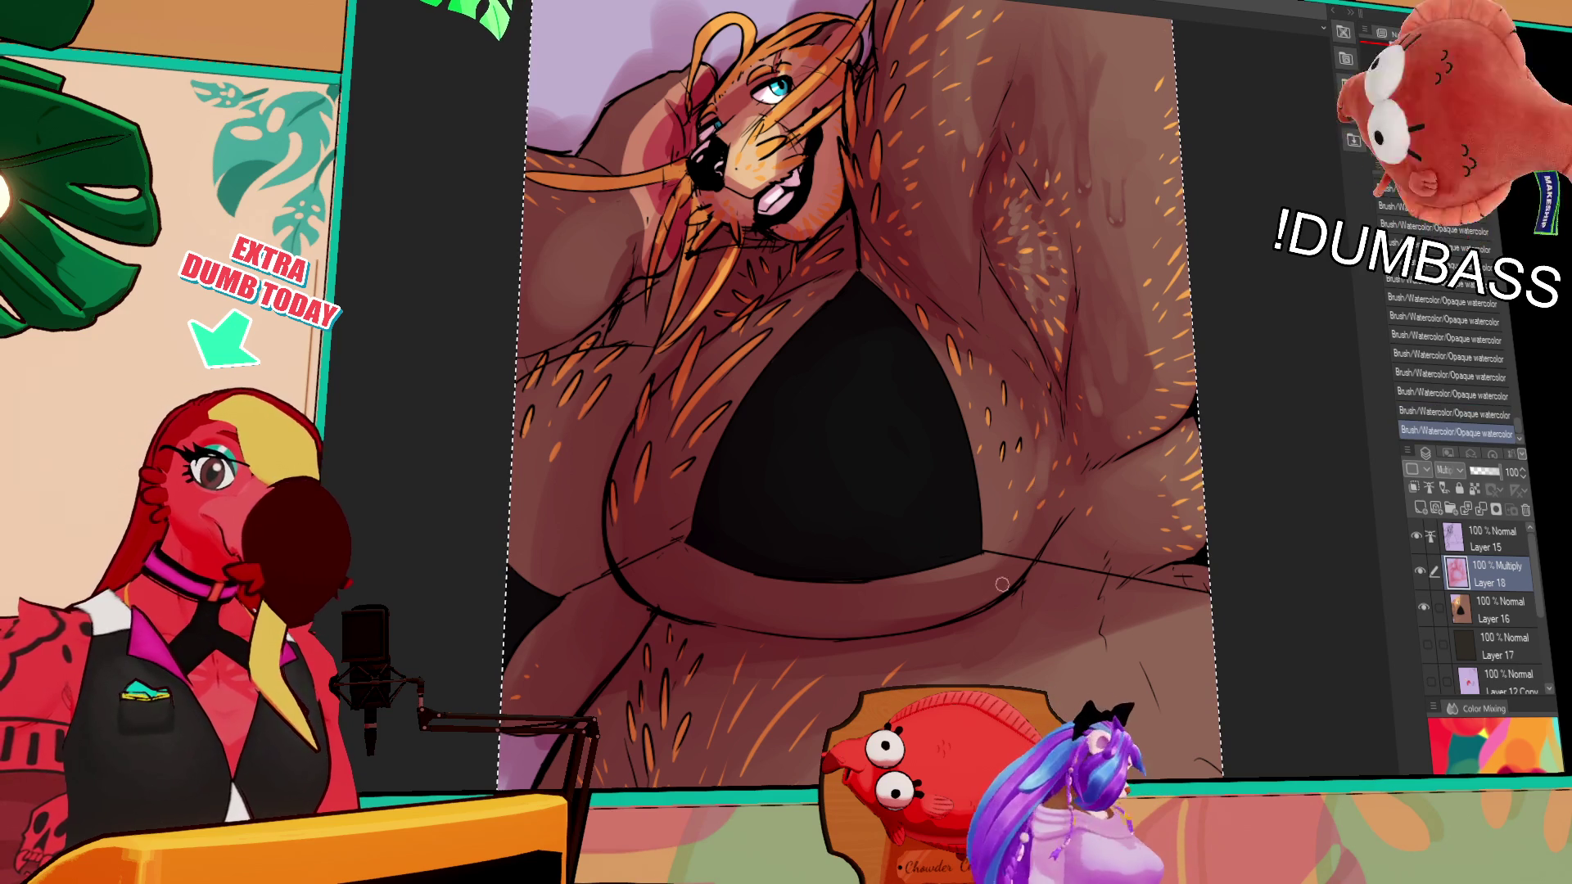
pyautogui.hotkey('ctrl', 'z')
pyautogui.moveTo(937, 585); pyautogui.dragTo(946, 602)
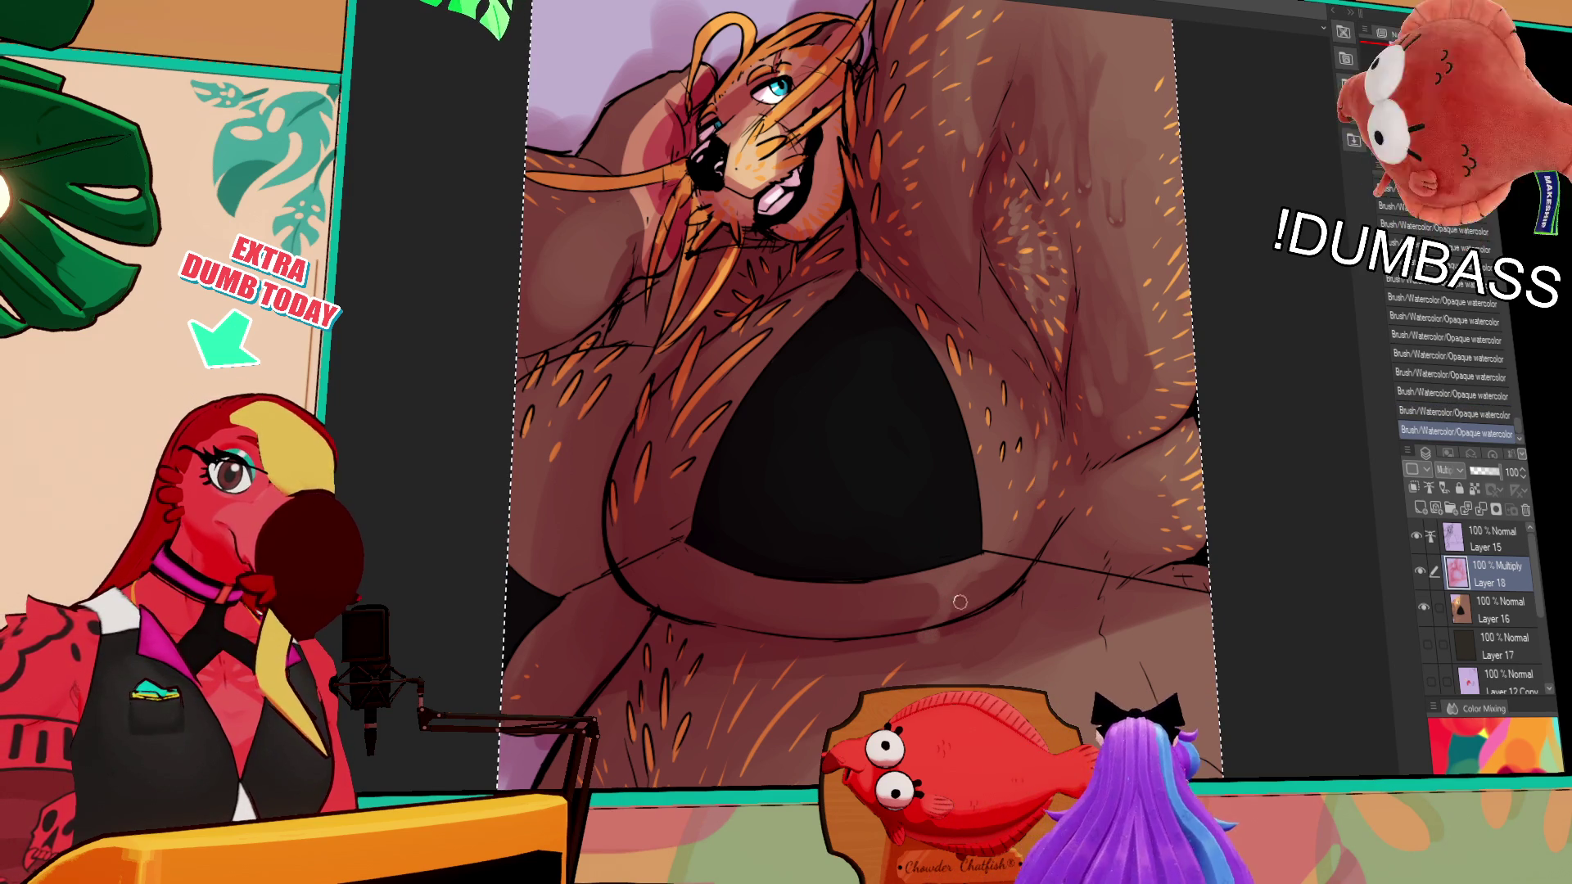
pyautogui.hotkey('ctrl', 'z')
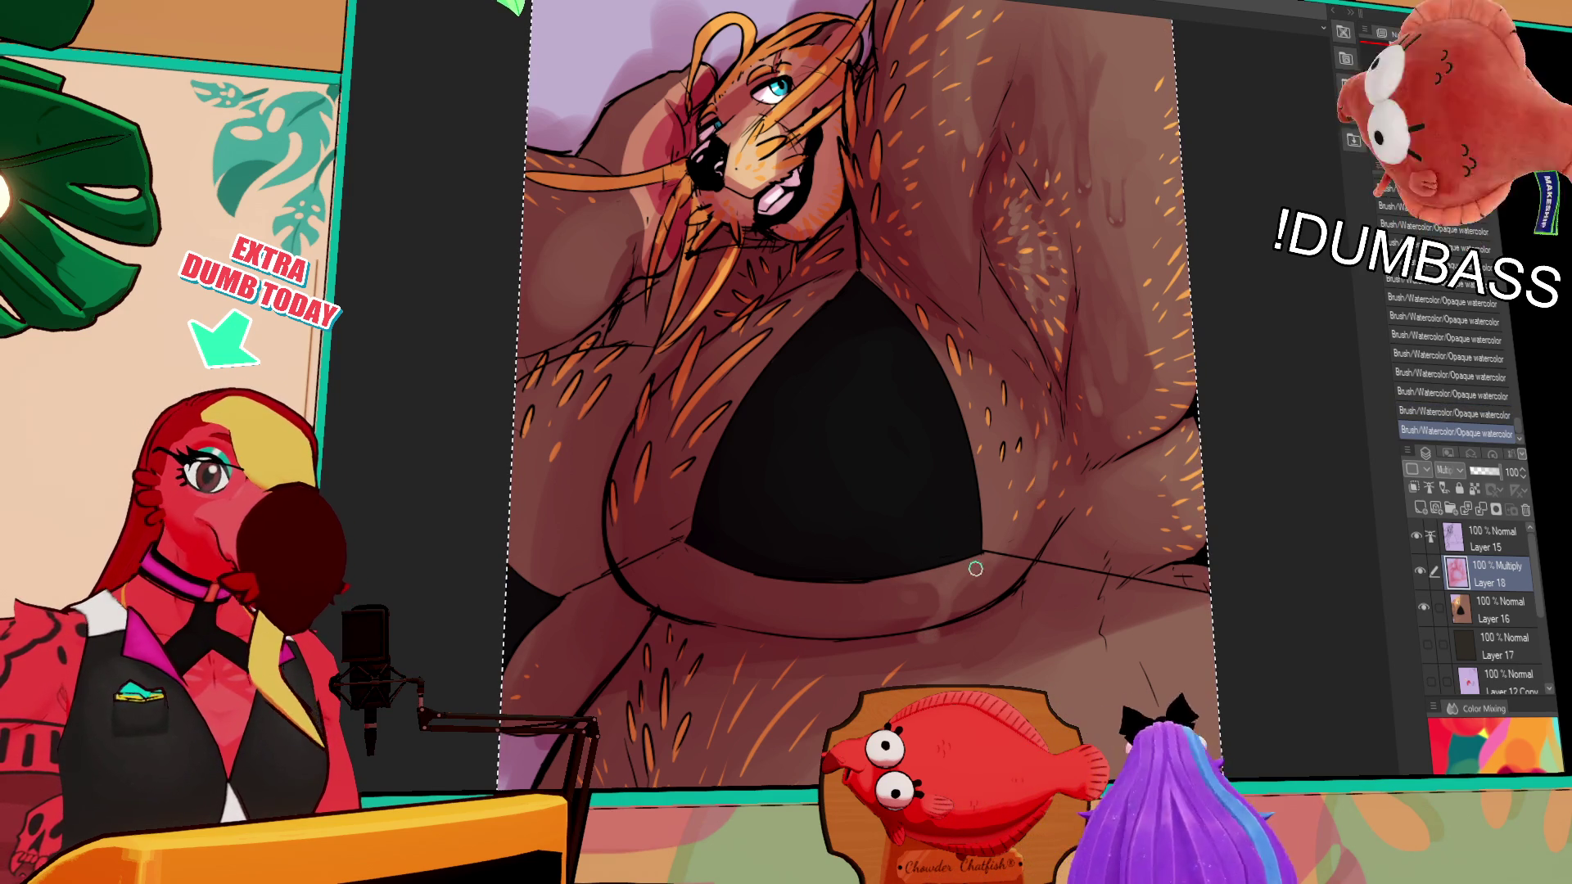
pyautogui.hotkey('ctrl', 'y')
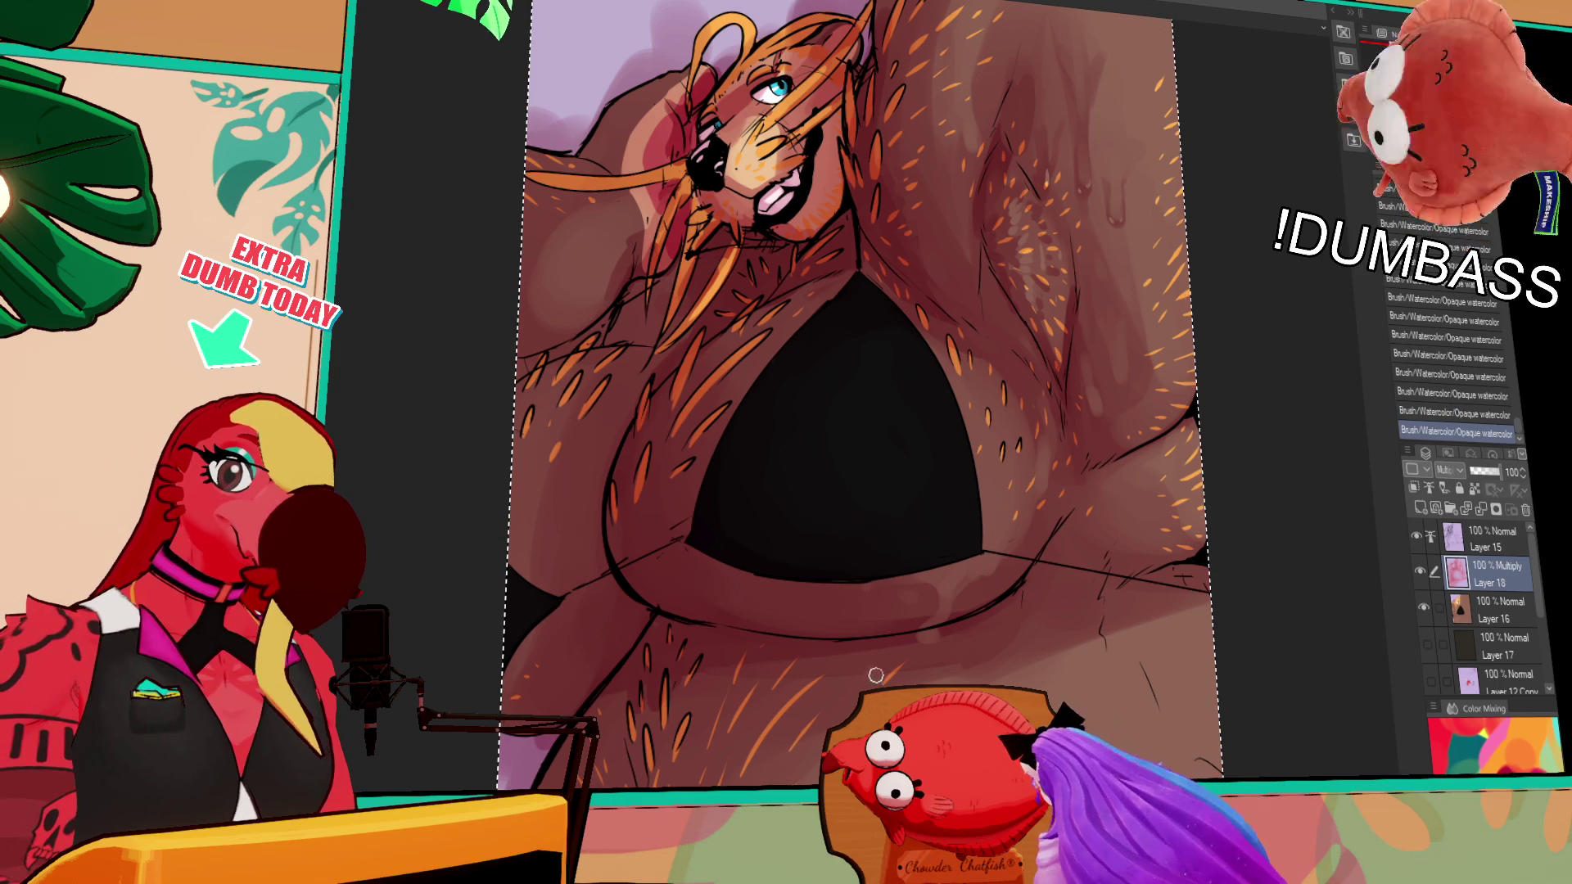
pyautogui.scroll(1, 986, 358)
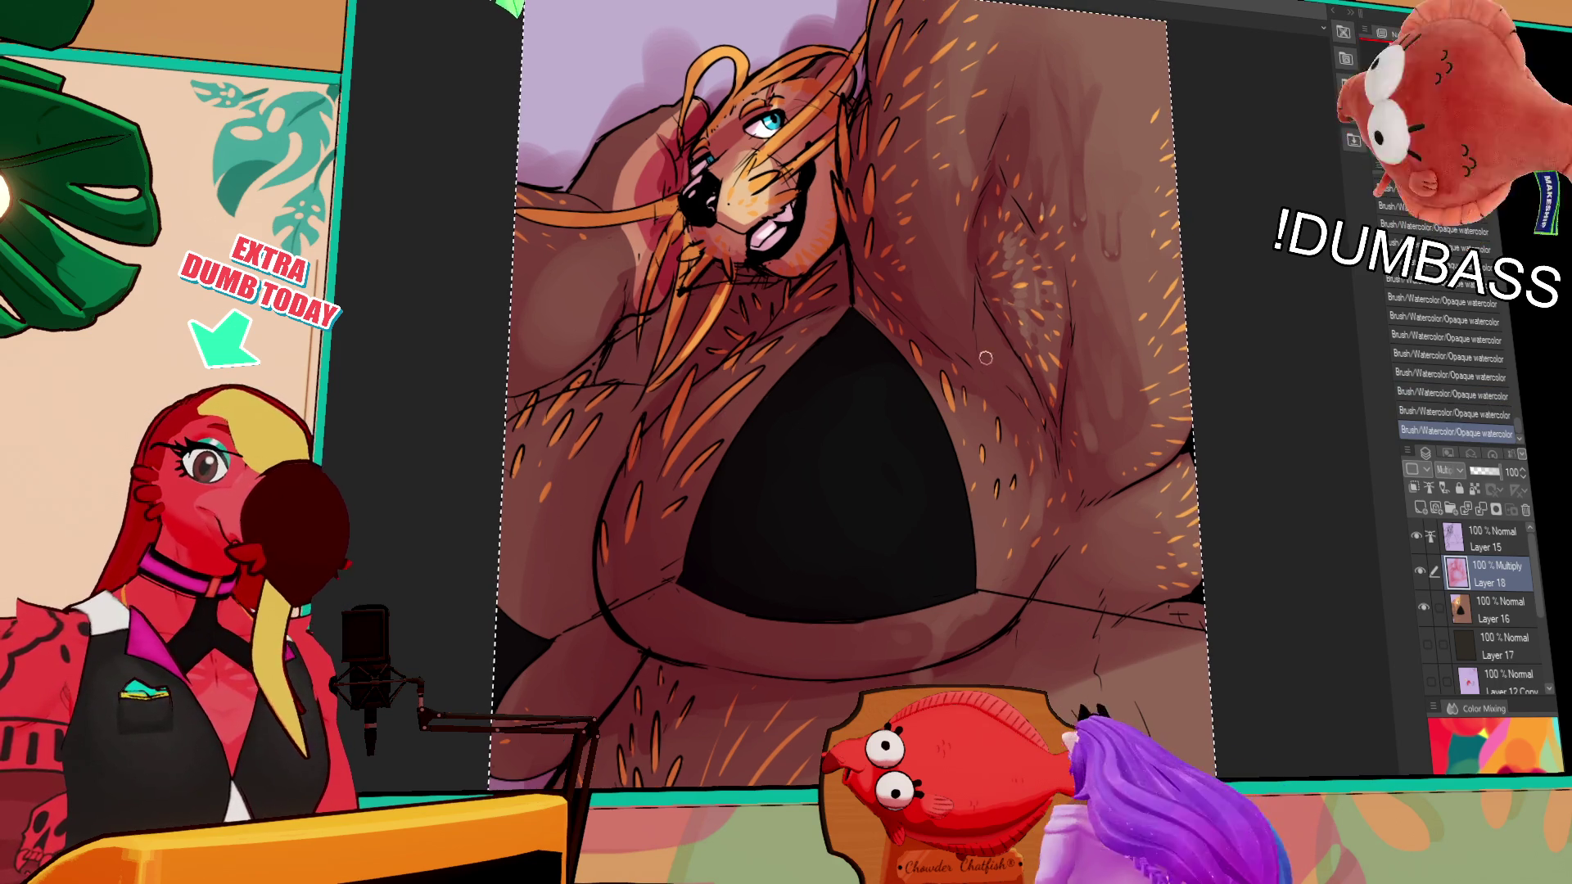
# Erase small spots of Layer 18 shading on the arm and the body's side
pyautogui.click(1119, 410)
pyautogui.click(1118, 403)
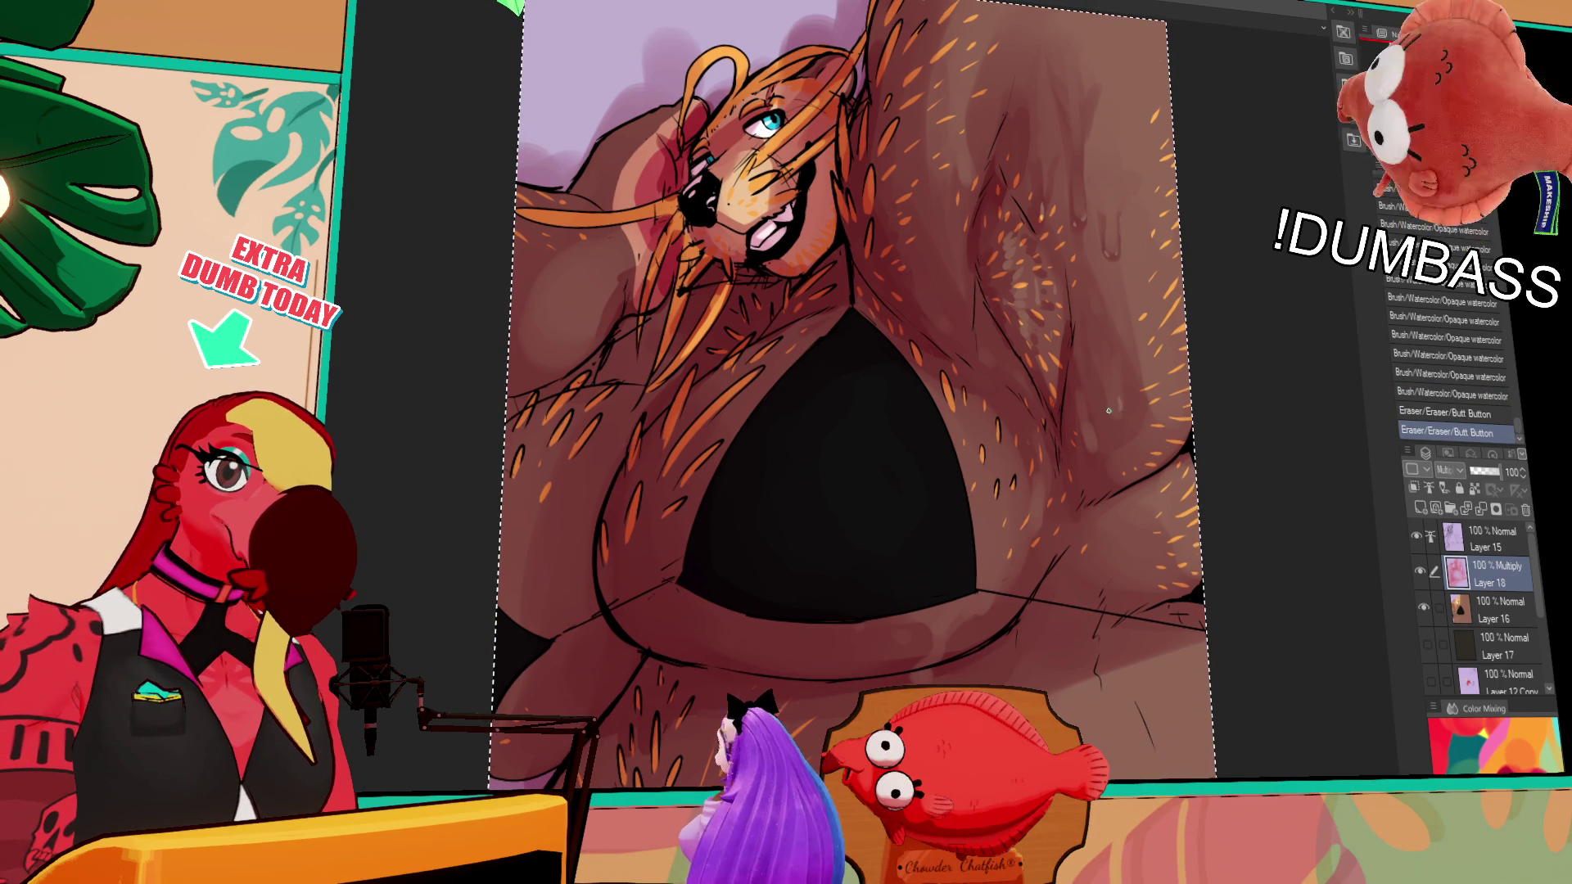
pyautogui.hotkey('ctrl', 'z')
pyautogui.click(1119, 402)
pyautogui.click(1116, 404)
pyautogui.click(1114, 406)
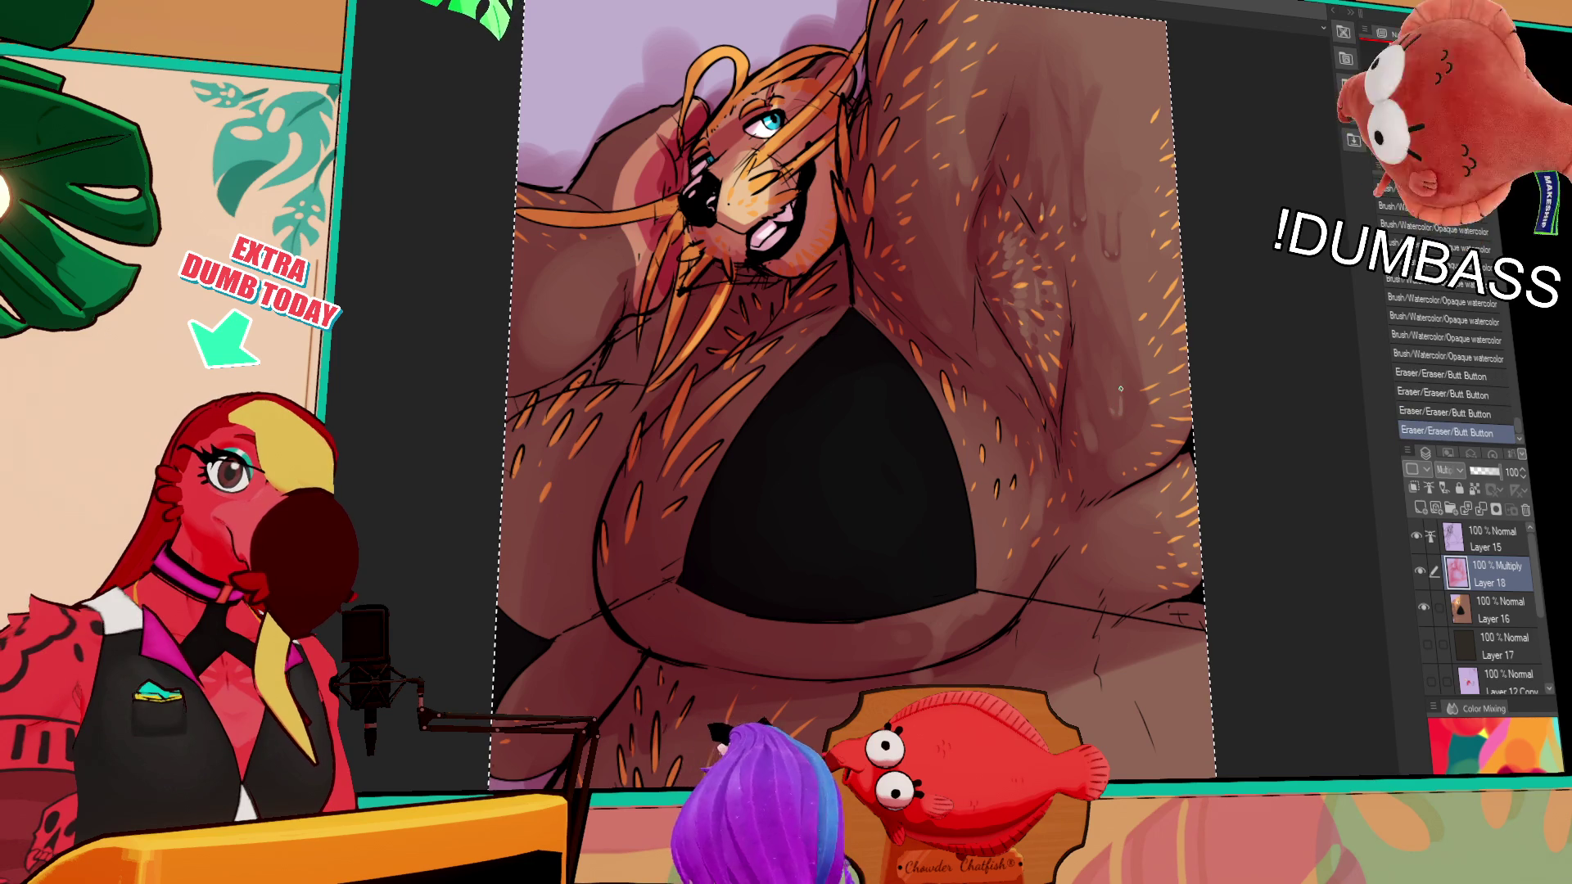
pyautogui.click(1094, 439)
pyautogui.click(1093, 440)
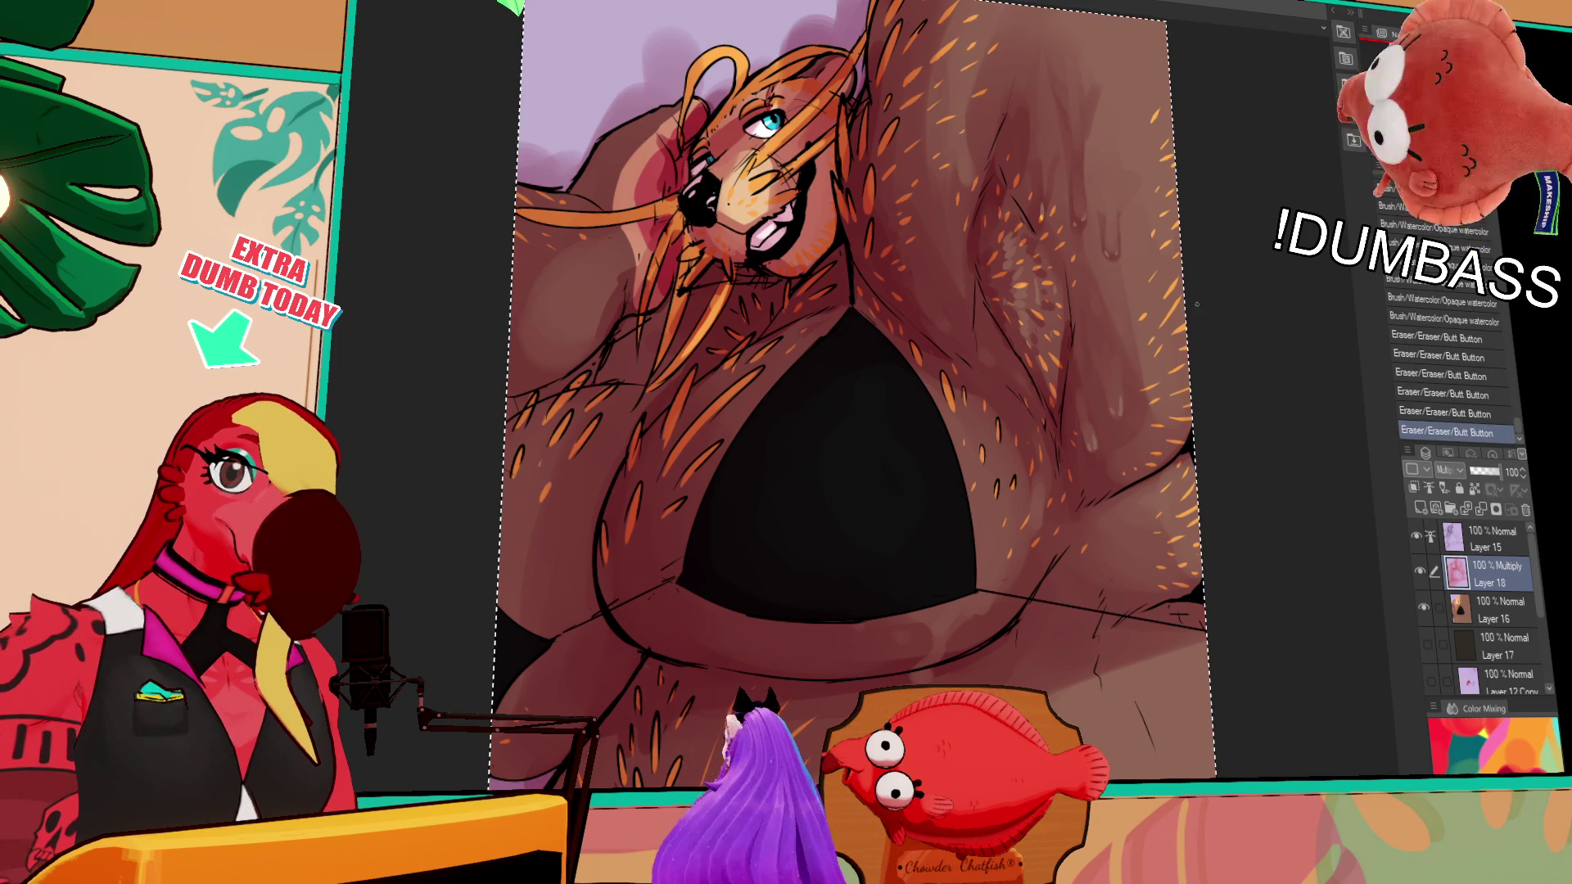
# Erase a strip of shading along the body and a few more small spots
pyautogui.moveTo(1088, 393); pyautogui.dragTo(1088, 432)
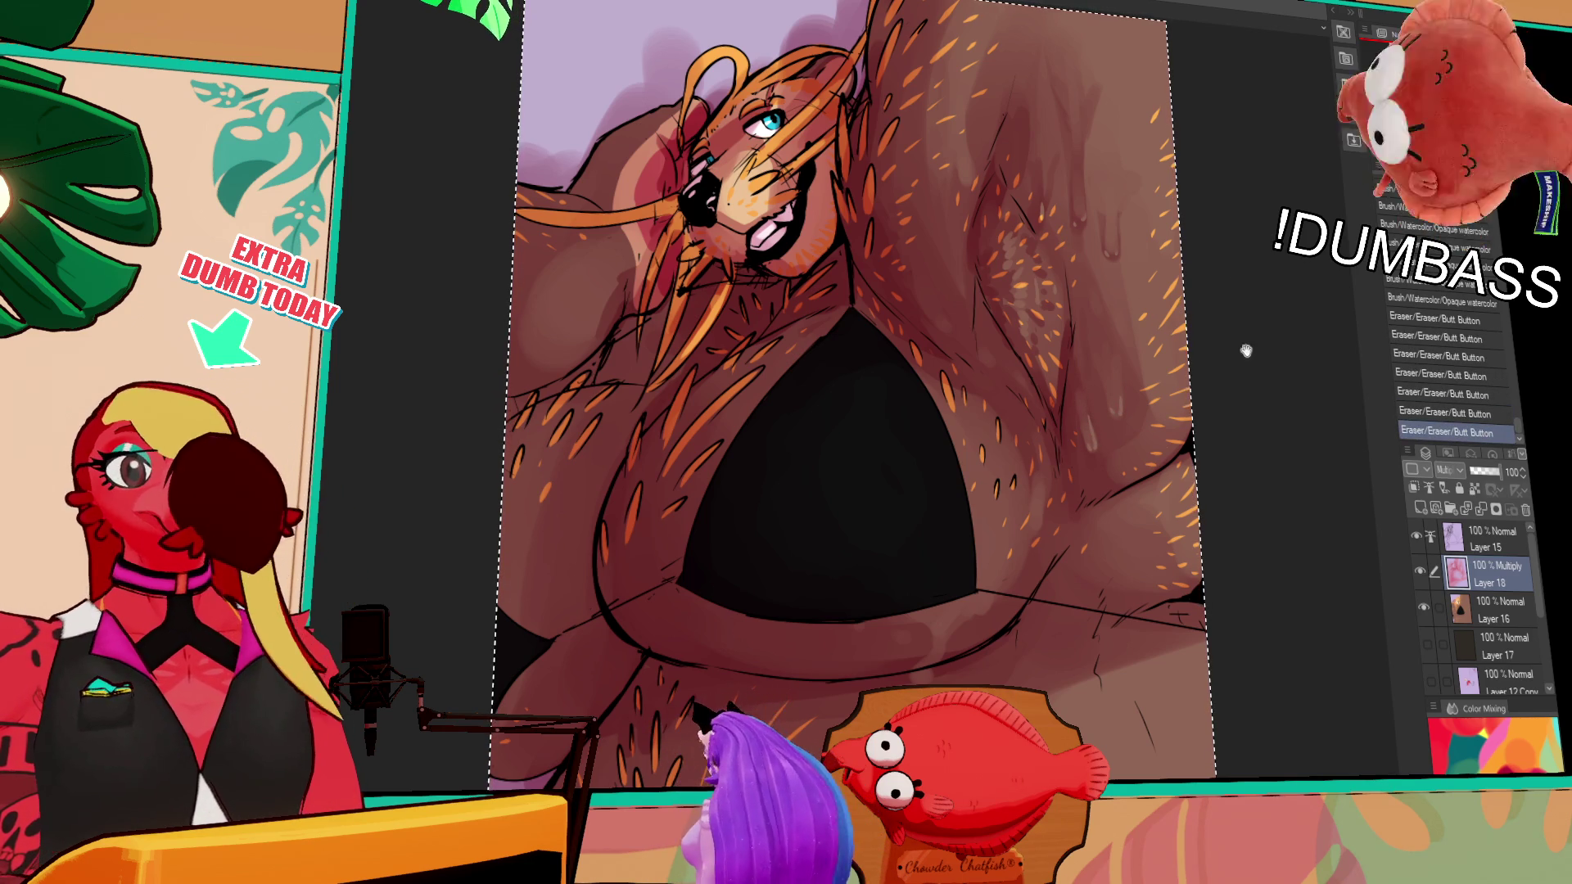
pyautogui.click(1034, 301)
pyautogui.hotkey('ctrl', 'z')
pyautogui.click(1050, 310)
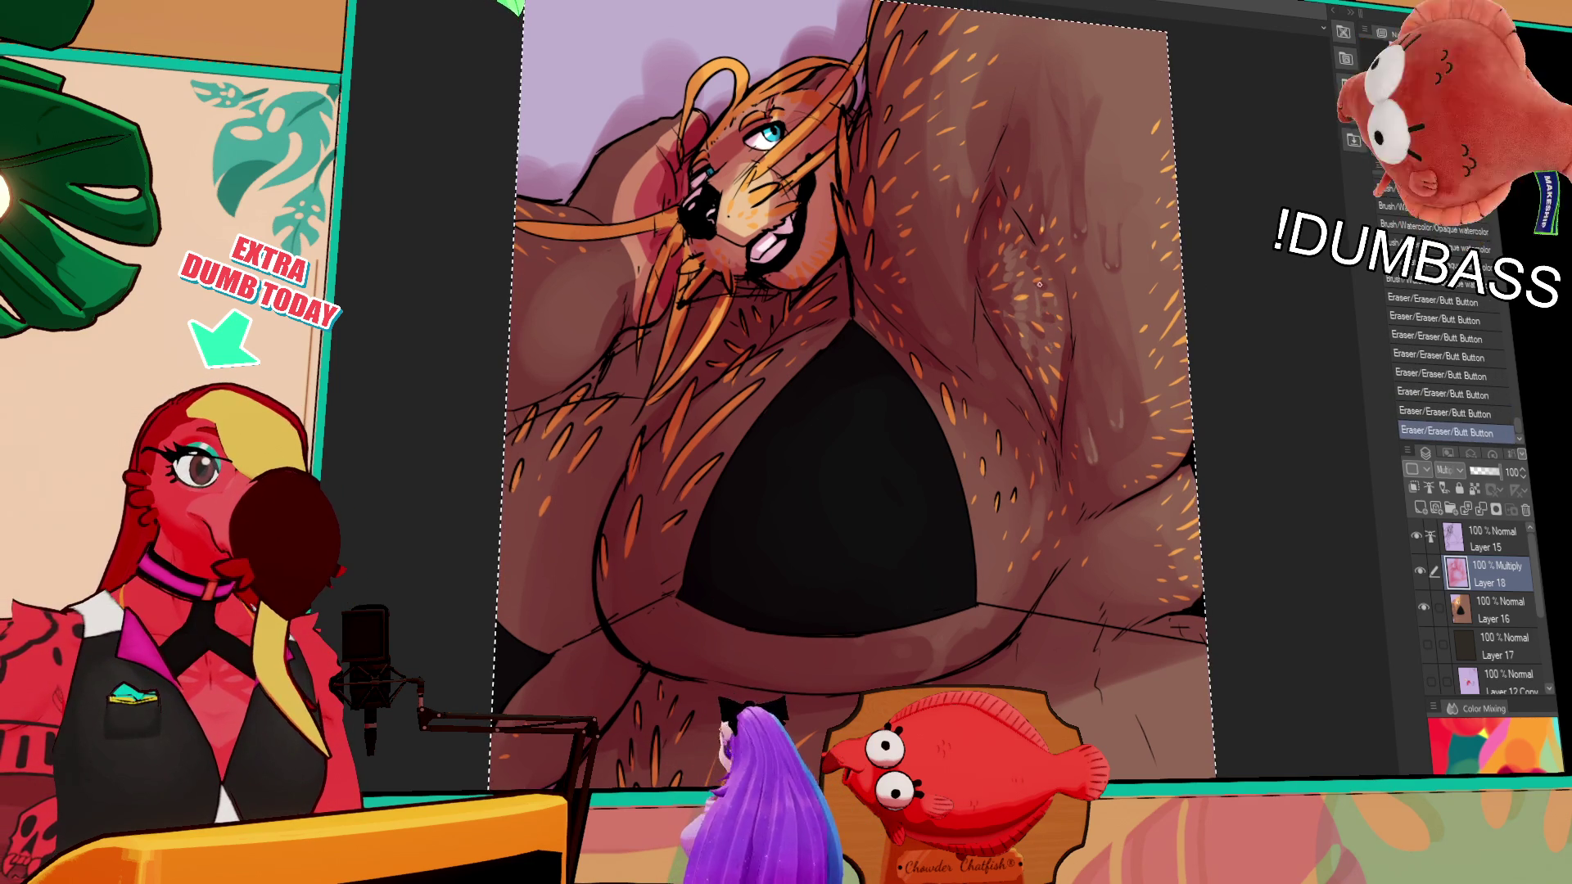
pyautogui.hotkey('ctrl', 'z')
pyautogui.click(972, 164)
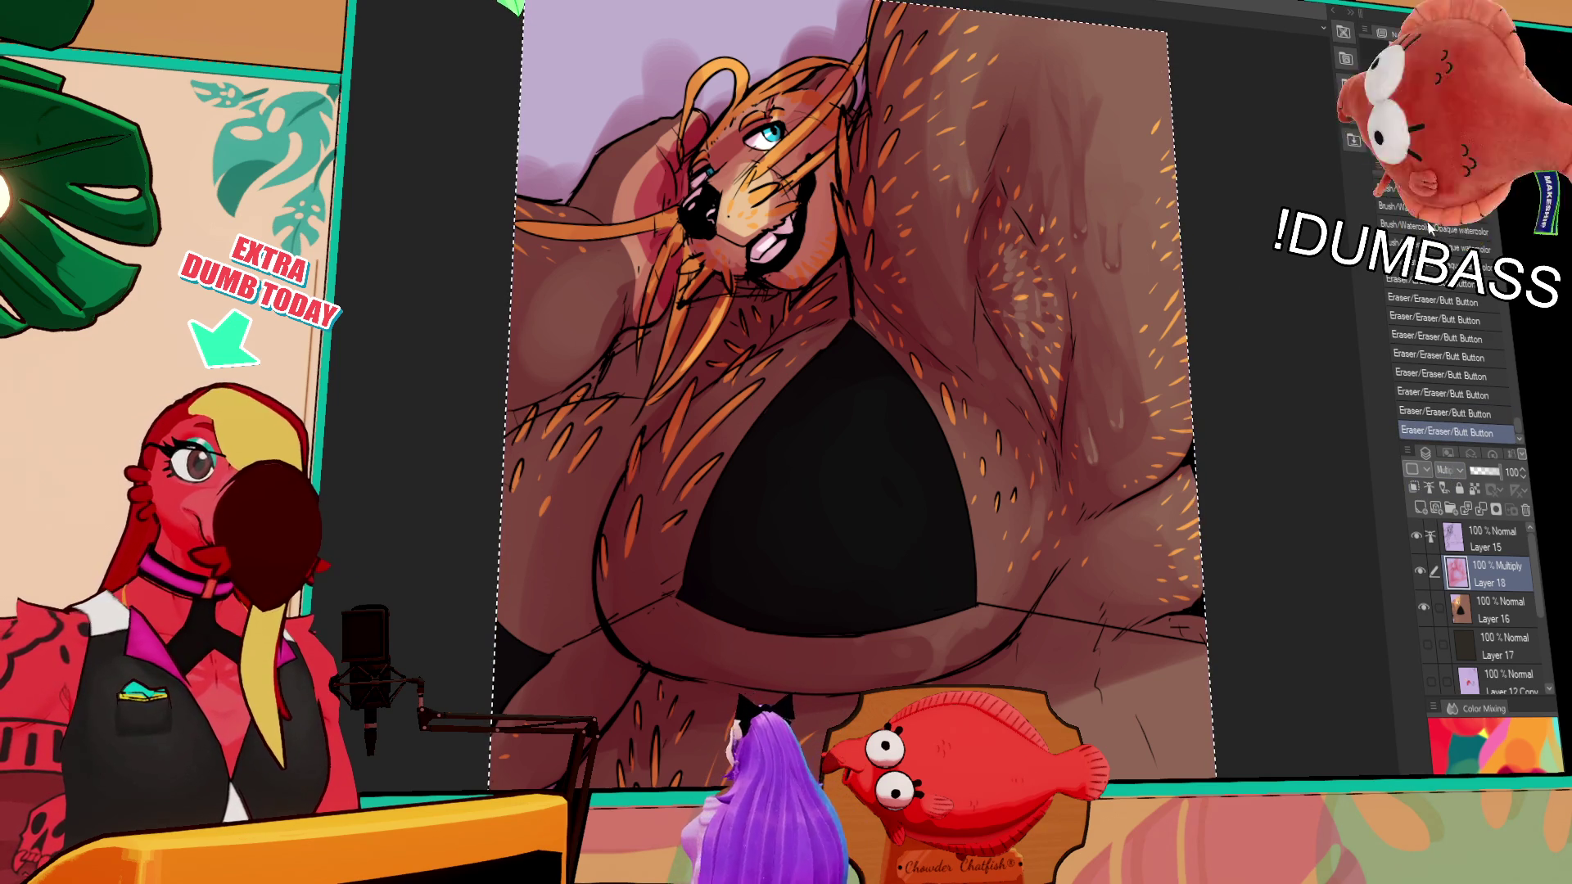
# Undo the accidental blend change on Layer 18 and add new Layer 19 above it
pyautogui.scroll(1, 1447, 470)
pyautogui.hotkey('ctrl', 'z')
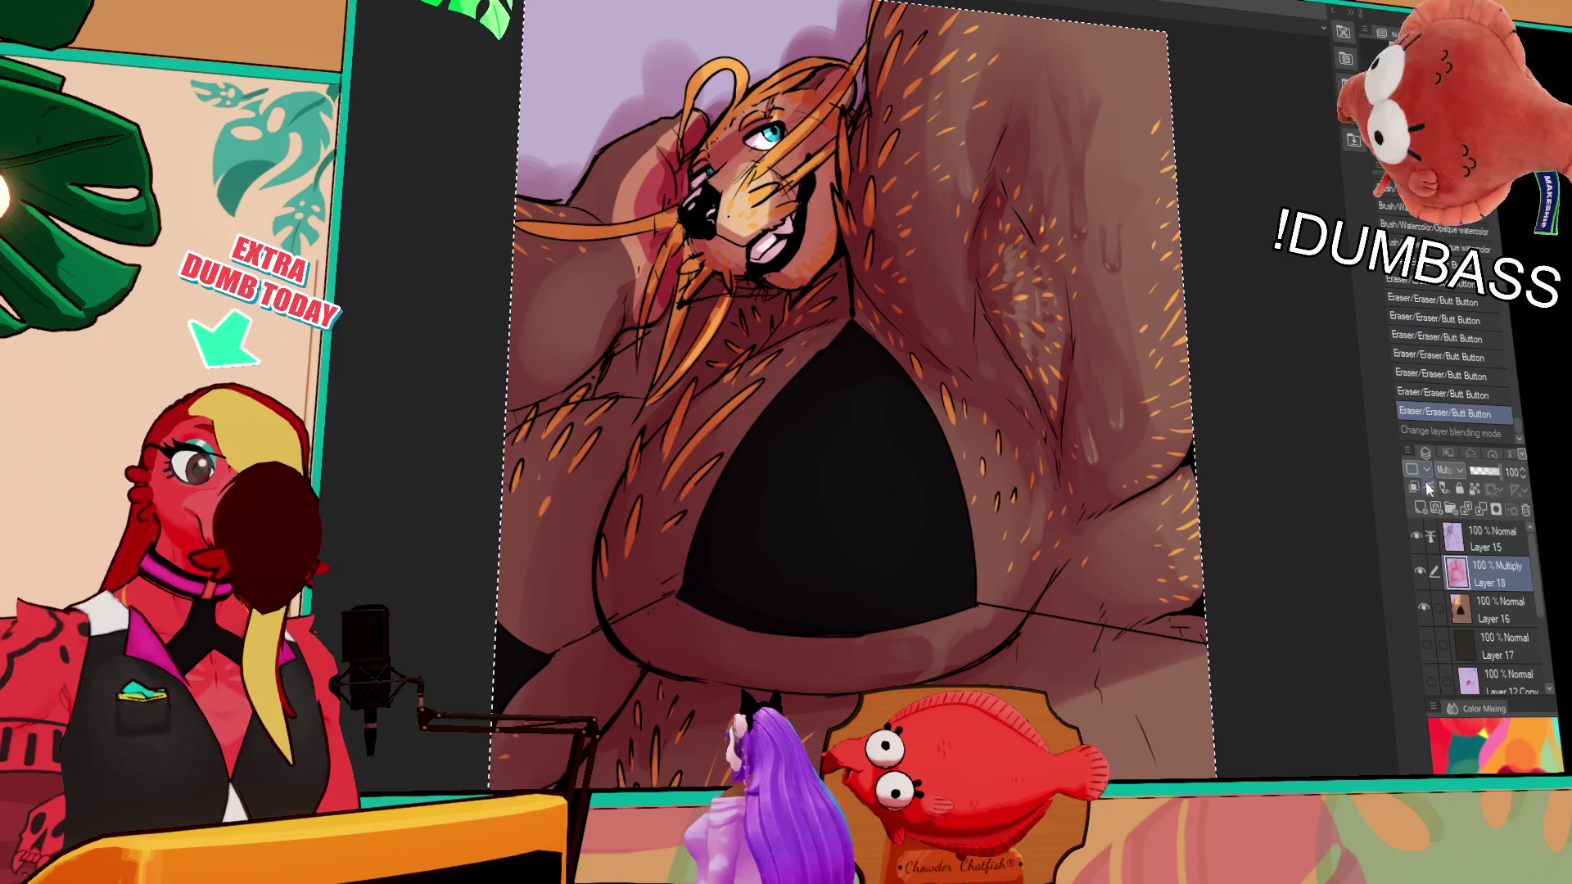
pyautogui.click(1422, 508)
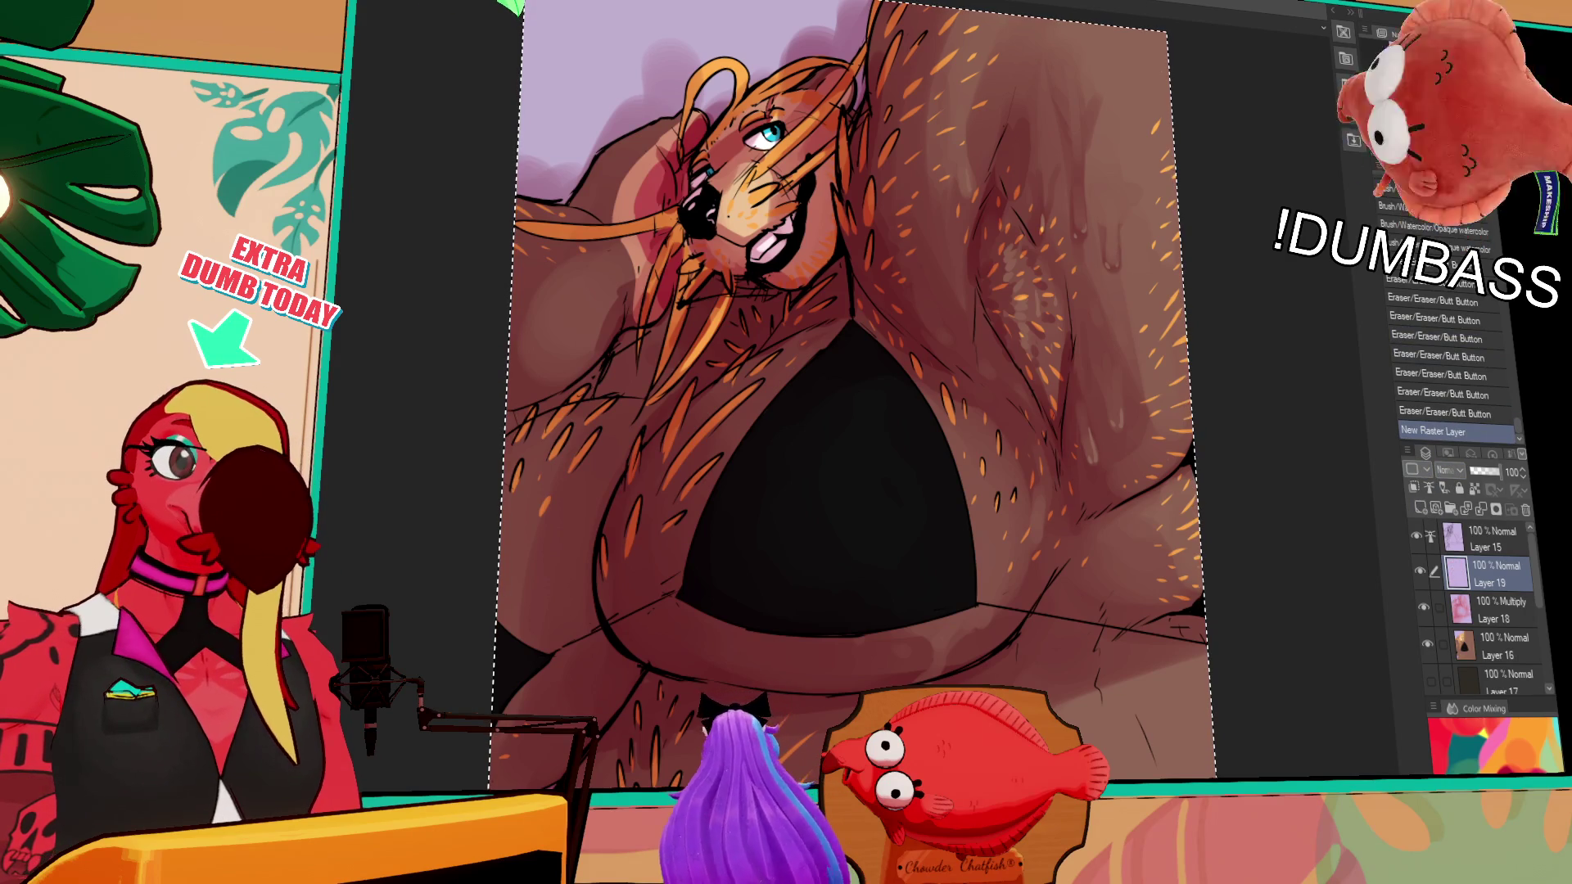
# Compare the last small stroke with repeated undo and redo, keeping it on the canvas
pyautogui.scroll(-5, 1447, 471)
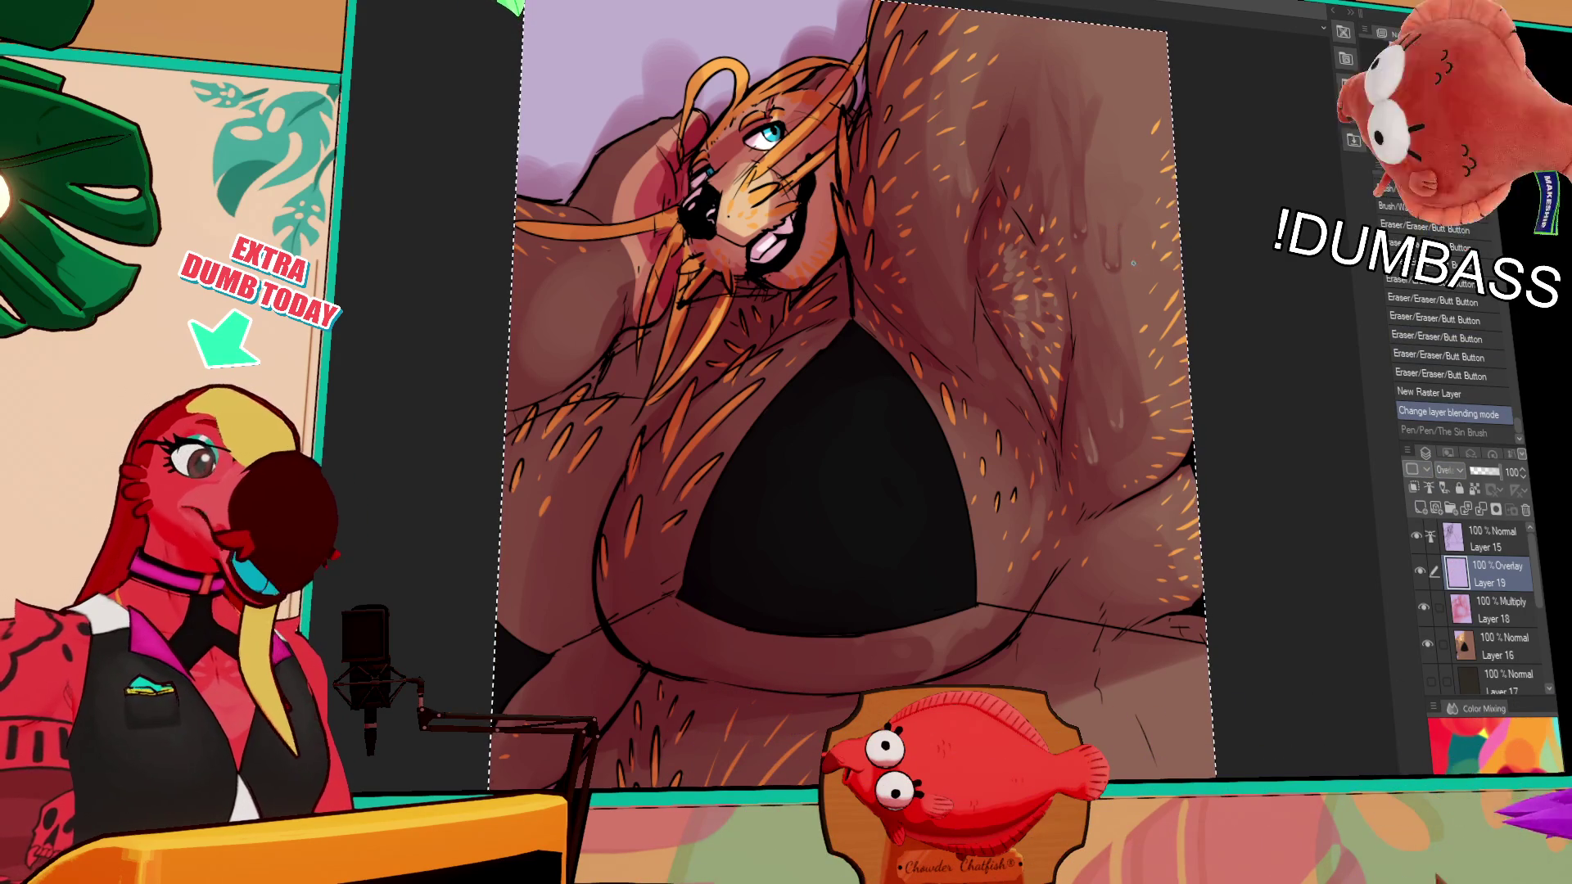
pyautogui.hotkey('ctrl', 'y')
pyautogui.hotkey('ctrl', 'z')
pyautogui.hotkey('ctrl', 'y')
pyautogui.hotkey('ctrl', 'z')
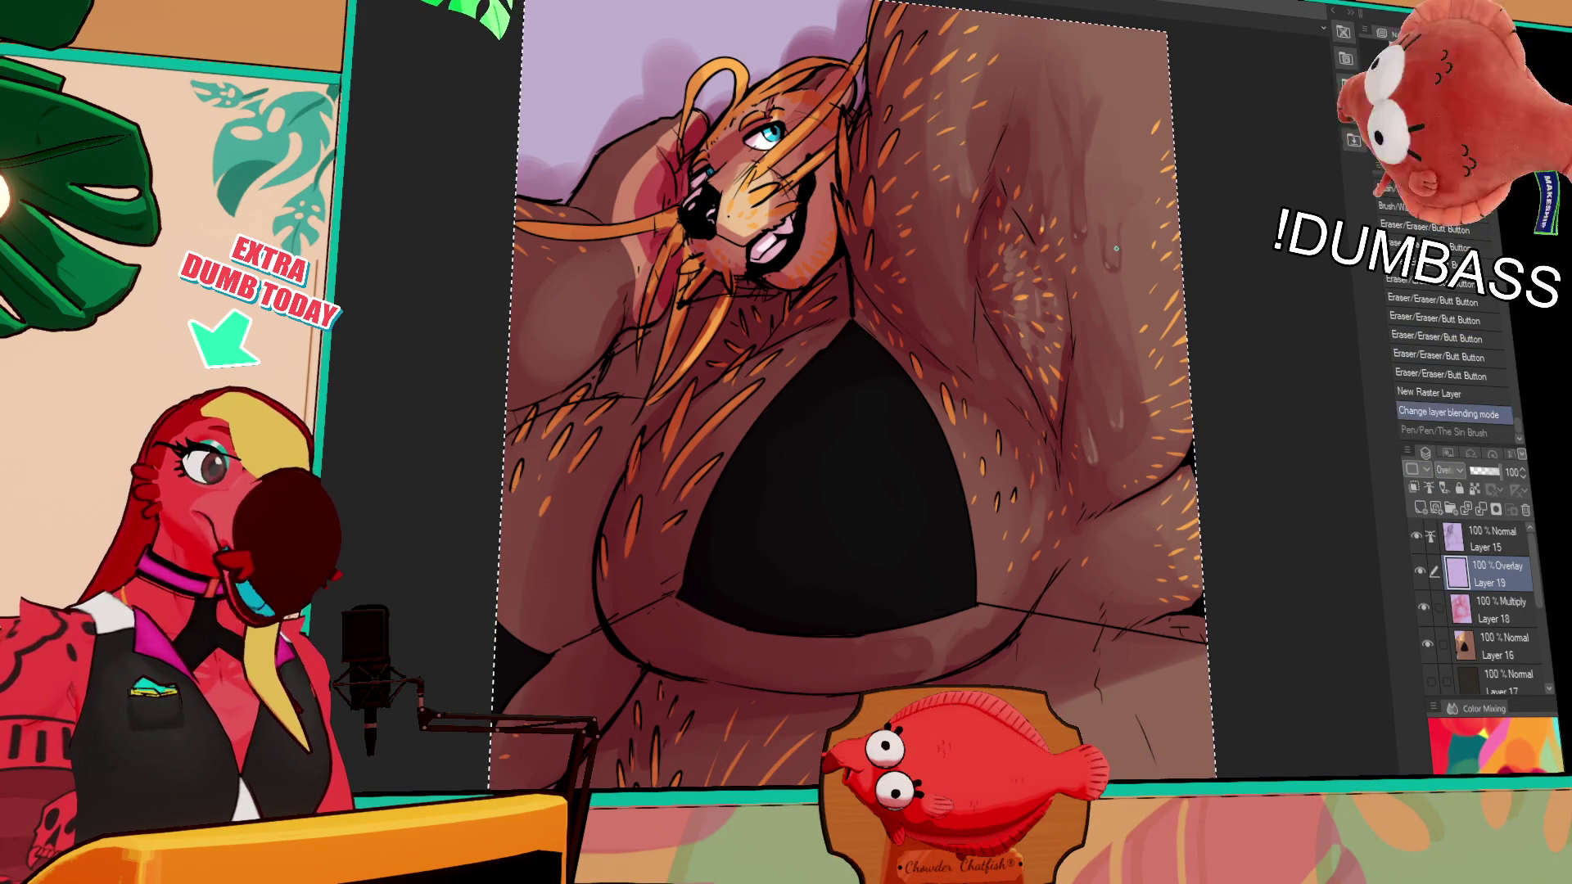
pyautogui.hotkey('ctrl', 'y')
pyautogui.hotkey('ctrl', 'z')
pyautogui.hotkey('ctrl', 'y')
# Paint highlight dabs and streaks along the skin drip and upper body
pyautogui.click(1121, 418)
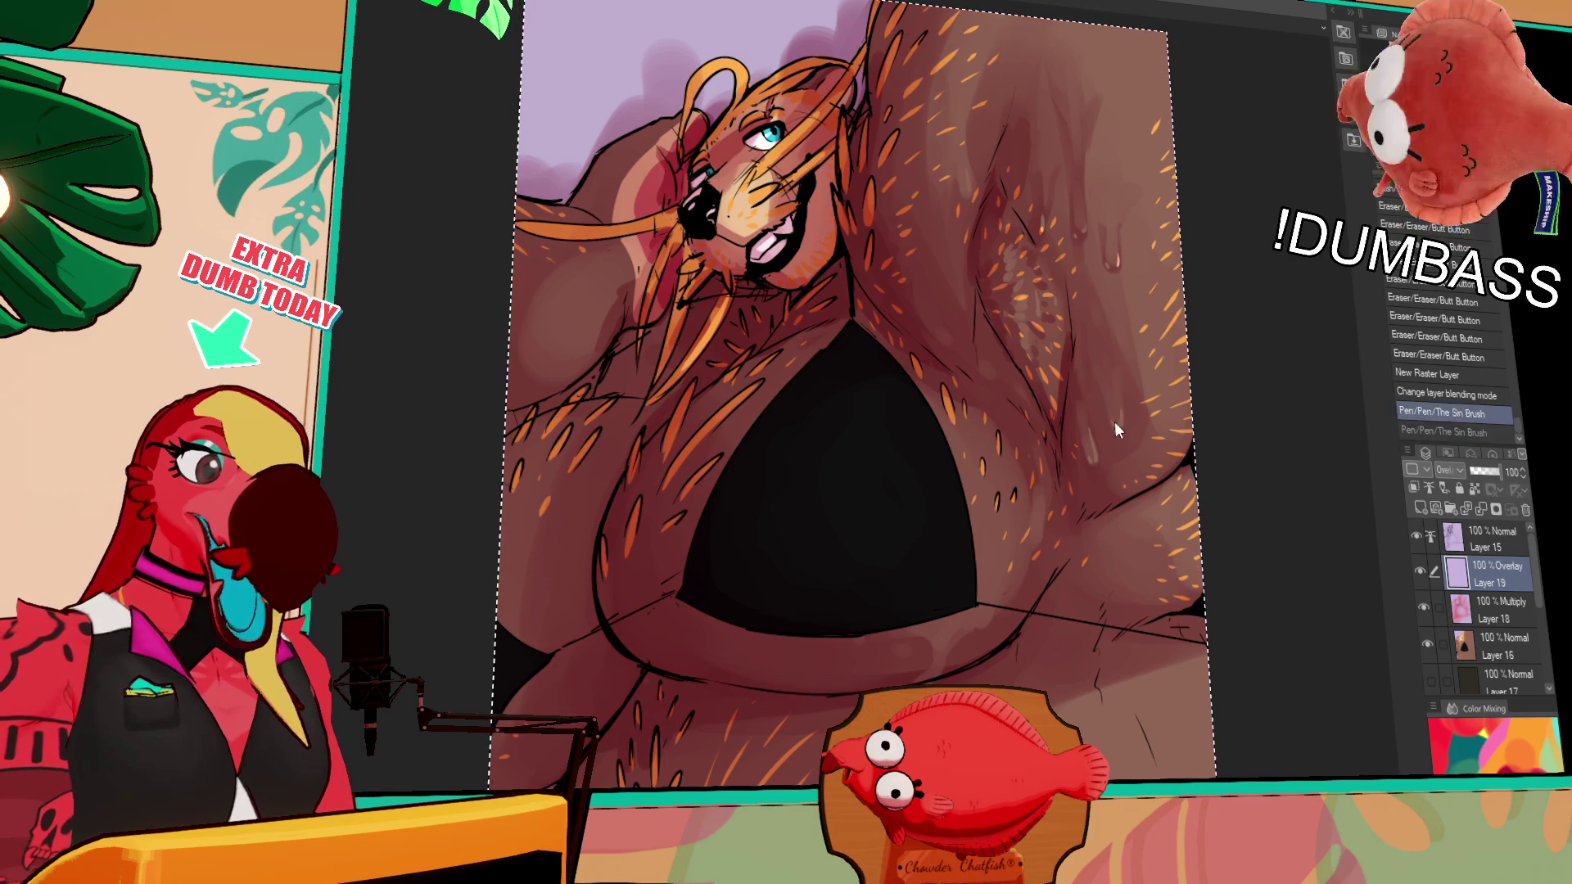
pyautogui.click(1123, 413)
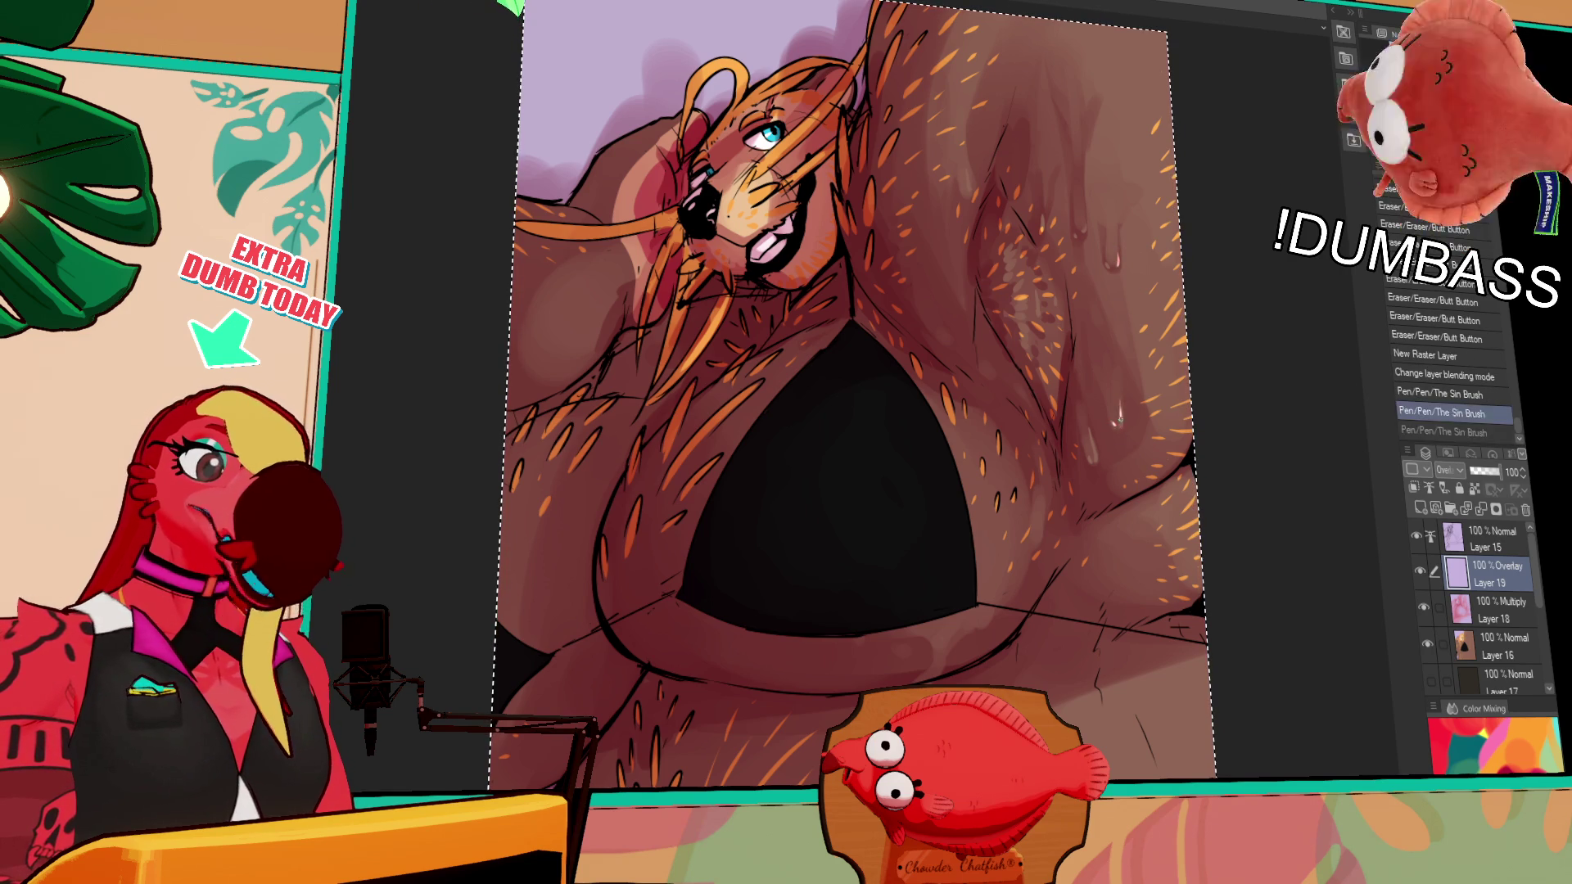
pyautogui.moveTo(1092, 438); pyautogui.dragTo(1091, 462)
pyautogui.moveTo(1039, 300); pyautogui.dragTo(1041, 317)
pyautogui.moveTo(1042, 220); pyautogui.dragTo(1041, 233)
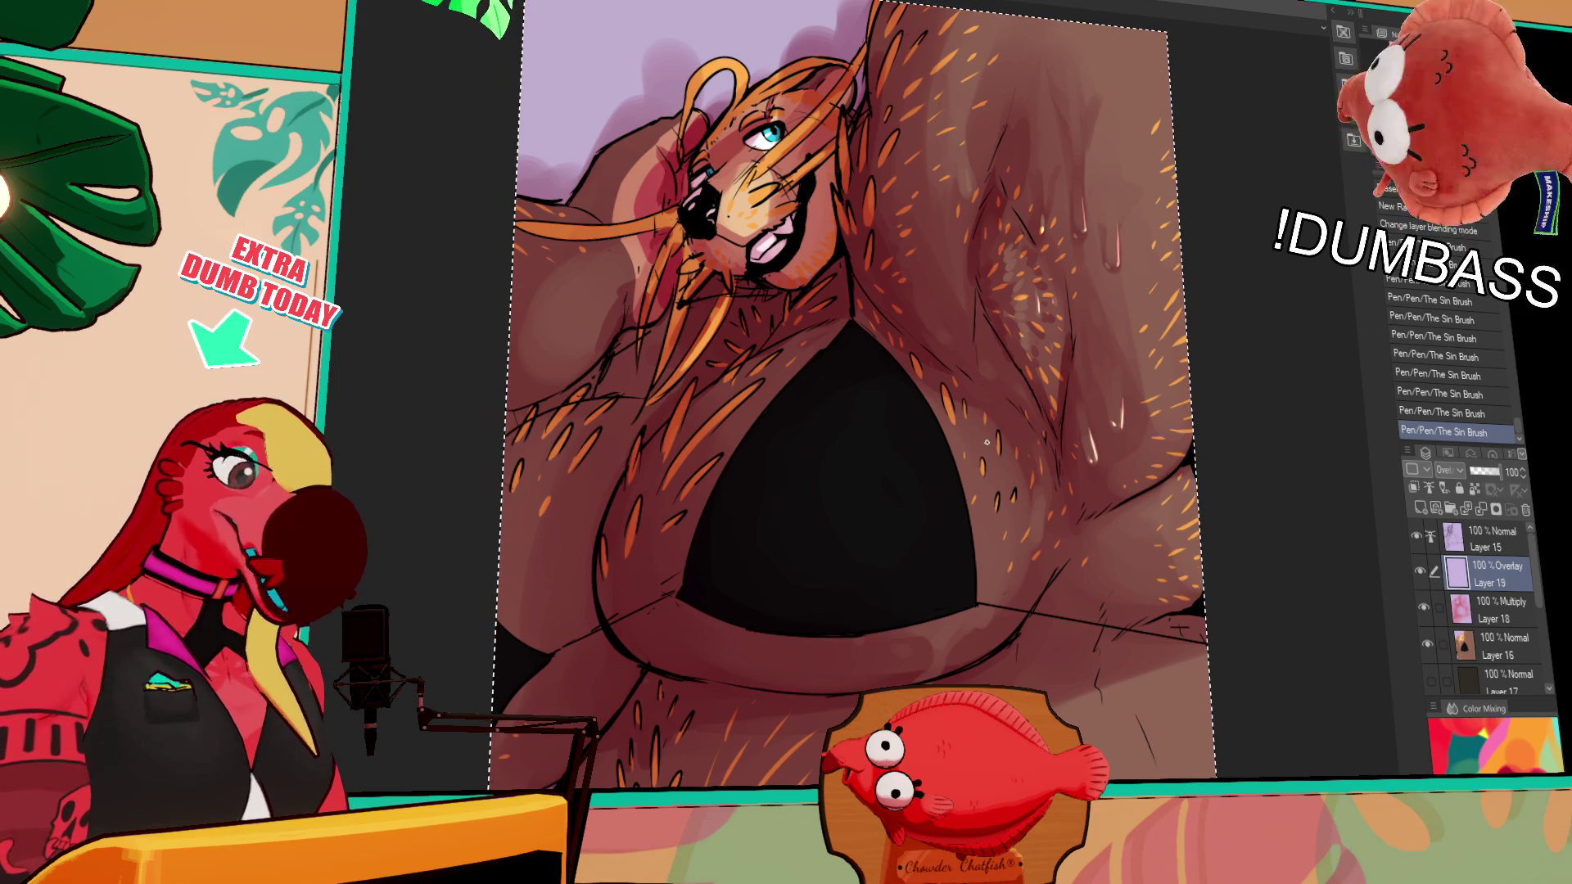
# Dab pink highlights onto the skin and belly fold, keeping the redone strokes
pyautogui.scroll(-3, 988, 522)
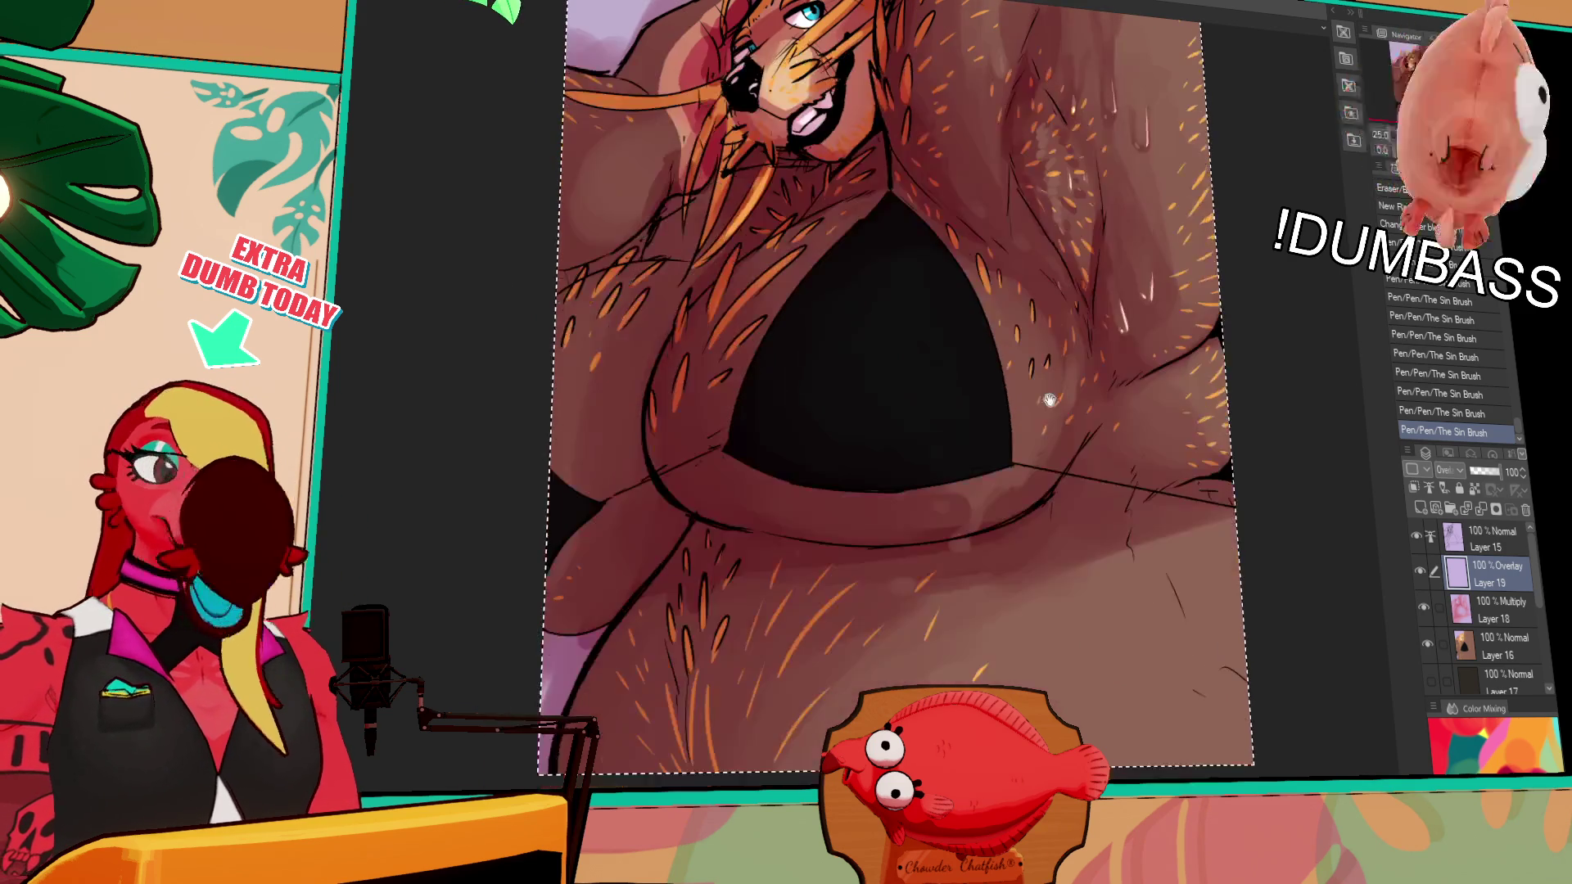
pyautogui.click(967, 543)
pyautogui.click(959, 546)
pyautogui.click(960, 547)
pyautogui.click(979, 516)
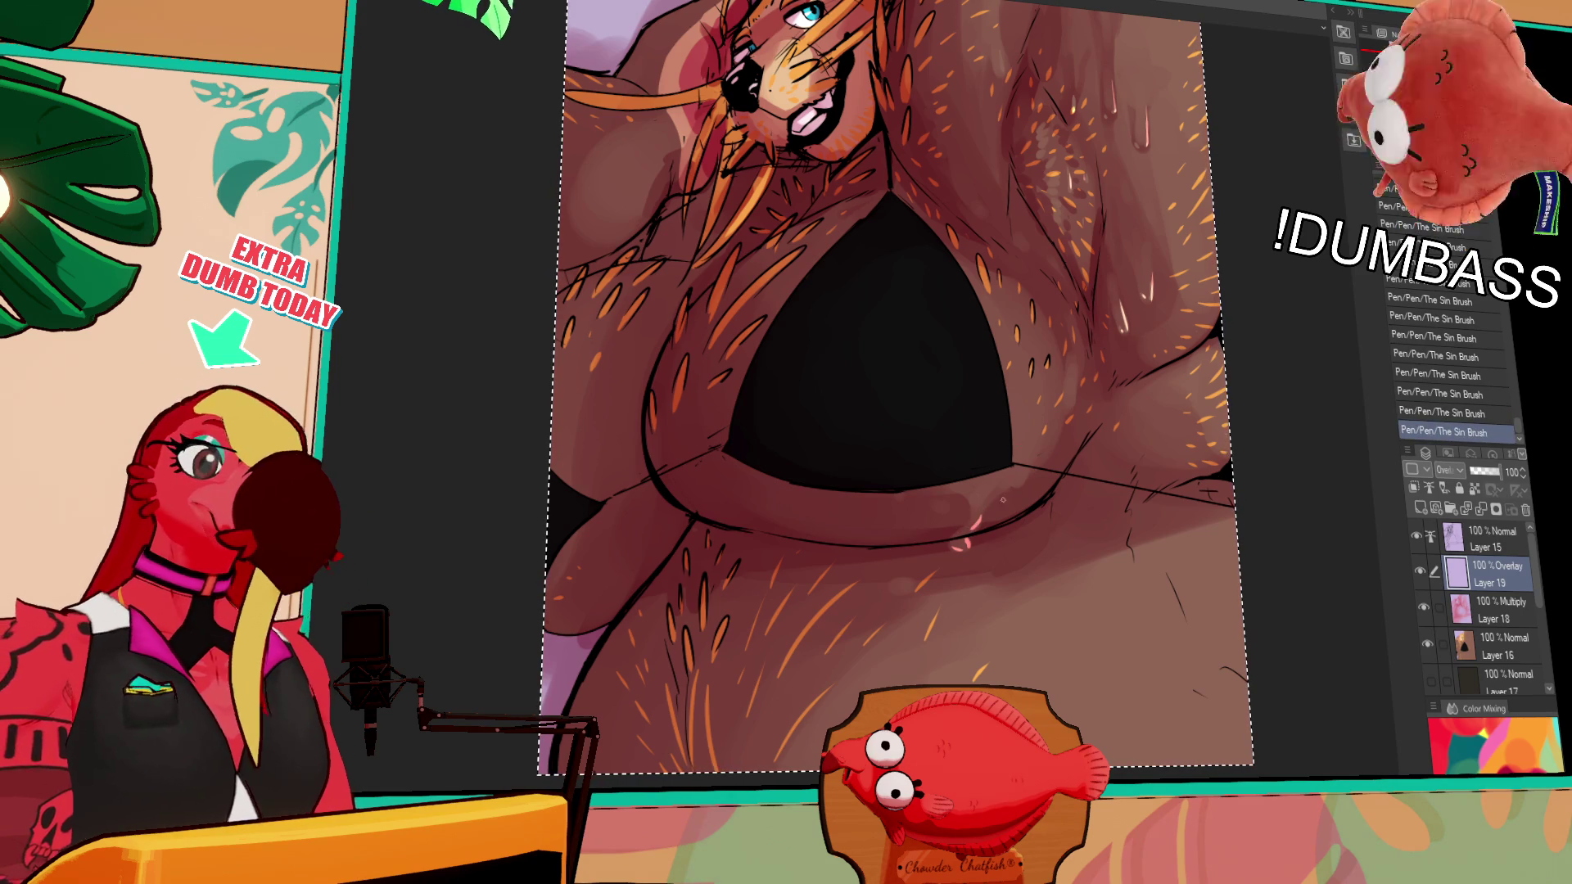
pyautogui.click(978, 522)
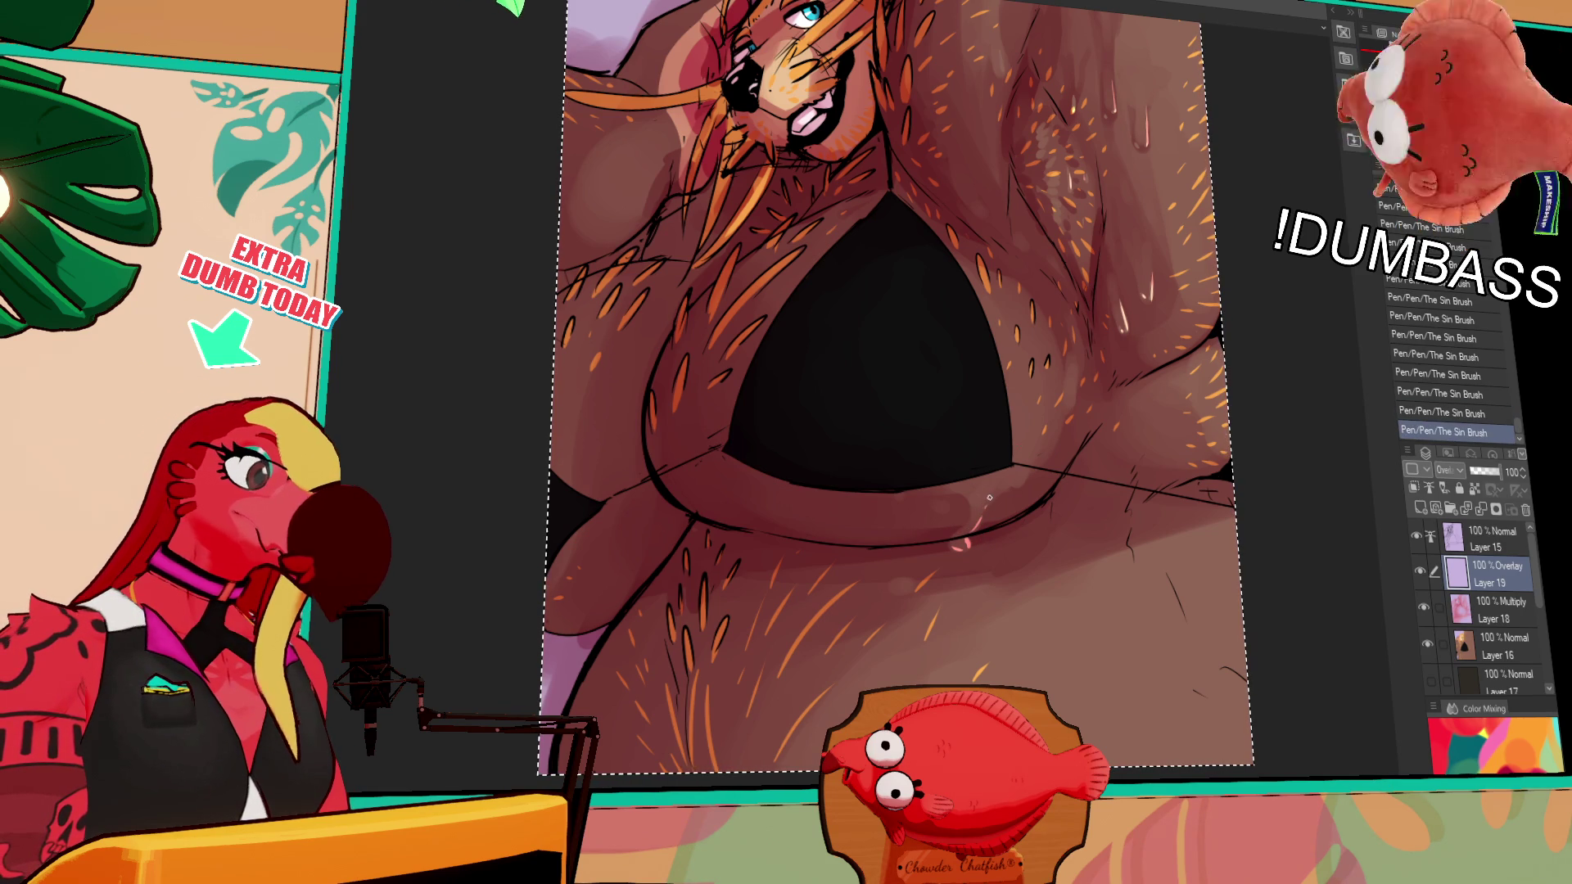
pyautogui.hotkey('ctrl', 'z')
pyautogui.hotkey('ctrl', 'y')
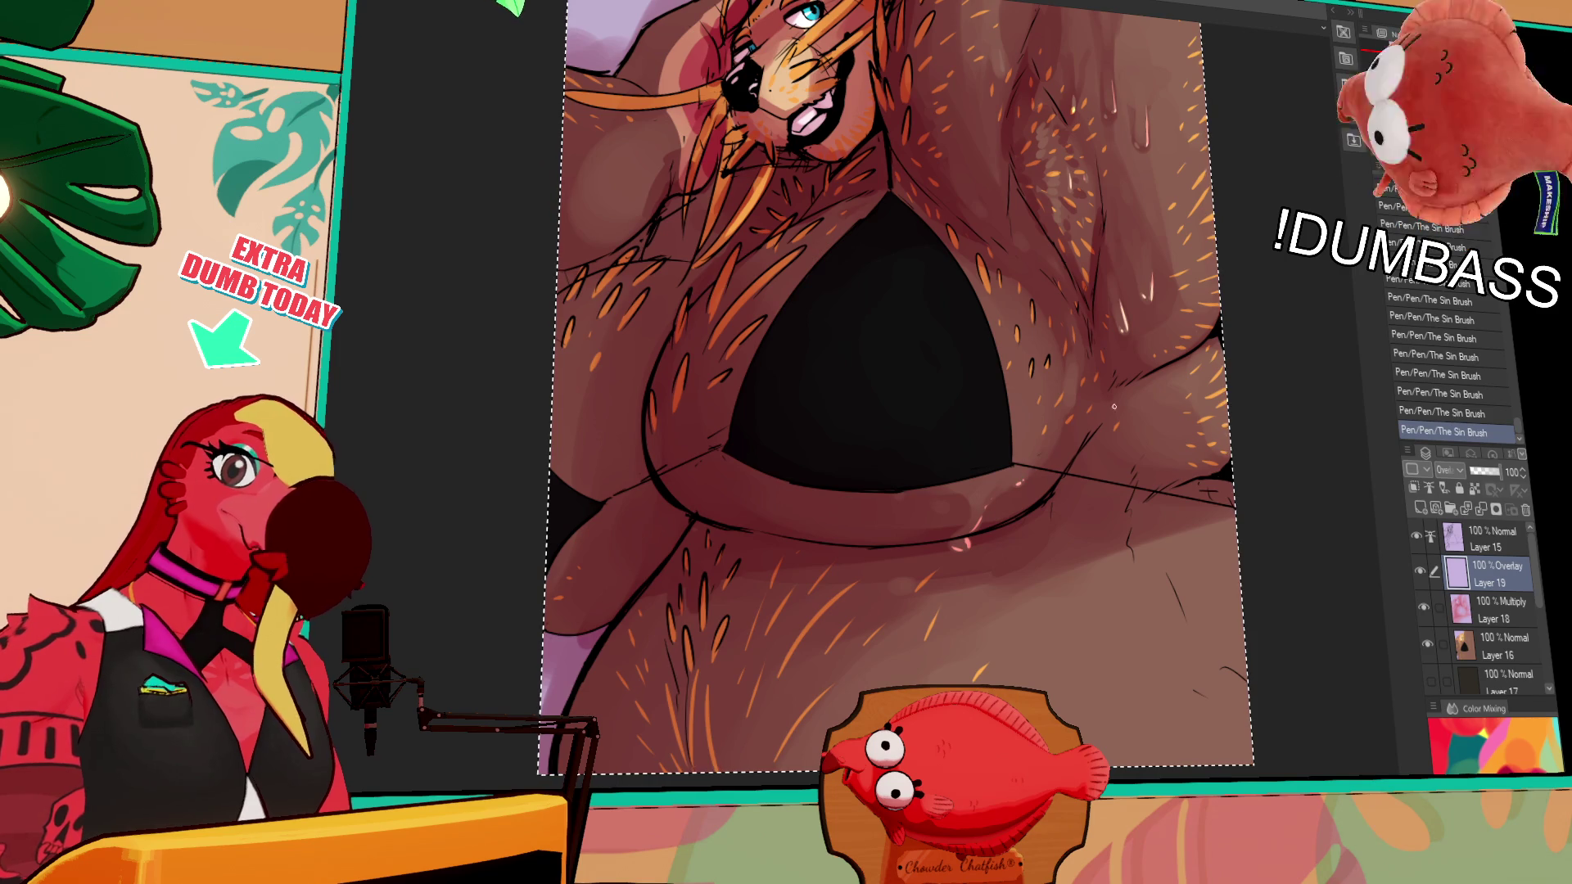
pyautogui.scroll(5, 1105, 409)
pyautogui.hotkey('ctrl', 'z')
pyautogui.hotkey('ctrl', 'y')
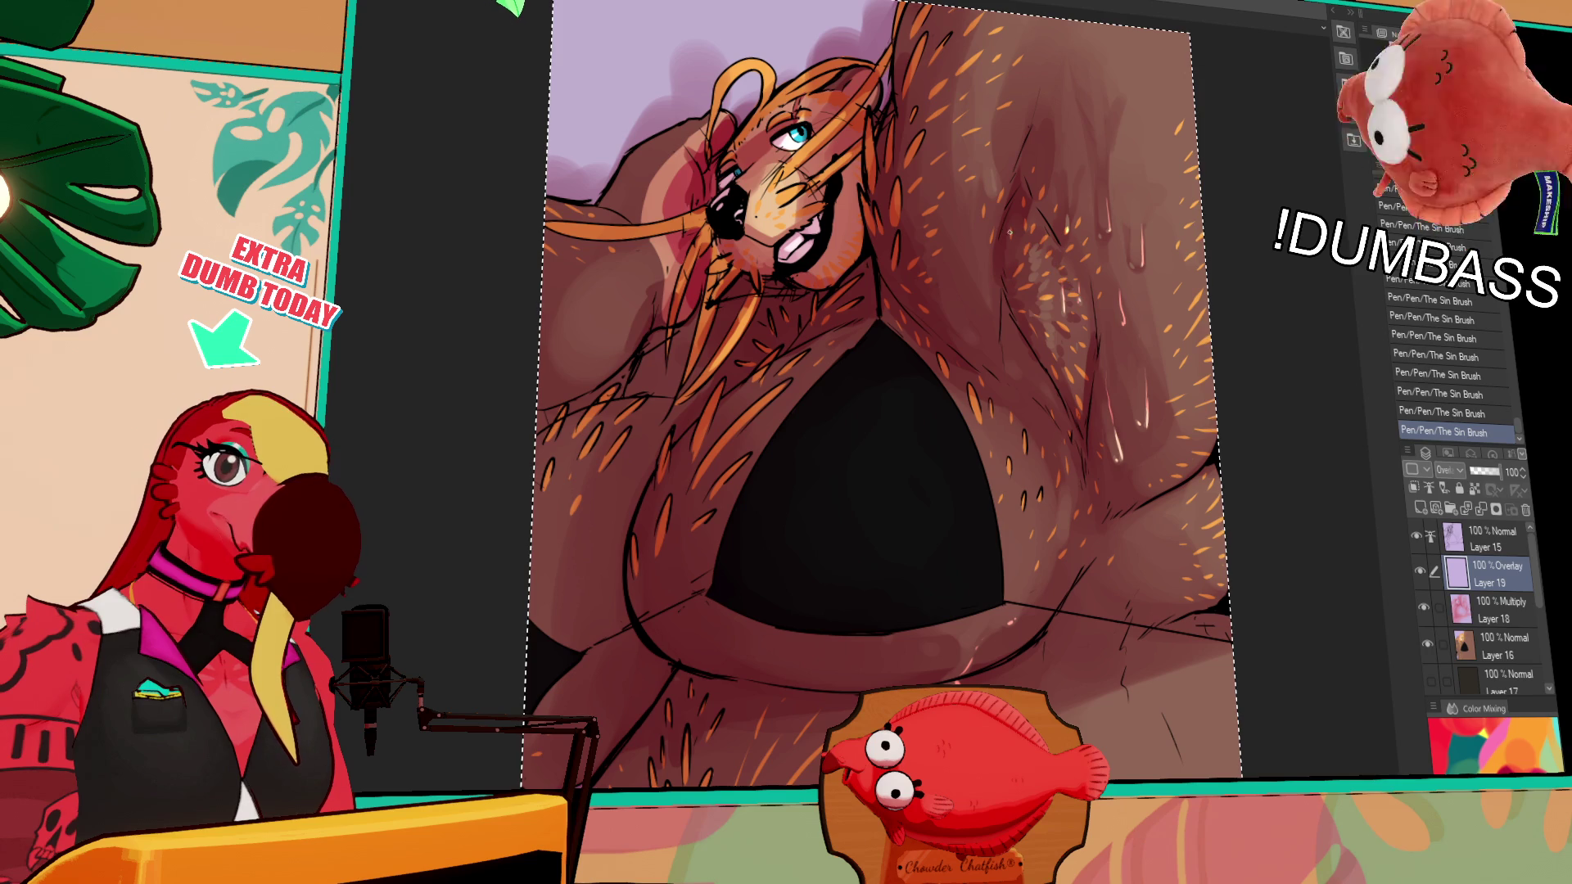
# Lower the highlight layer's opacity to 51%
pyautogui.moveTo(1216, 211)
pyautogui.mouseDown()
pyautogui.moveTo(1236, 421)
pyautogui.moveTo(1204, 426)
pyautogui.mouseUp()
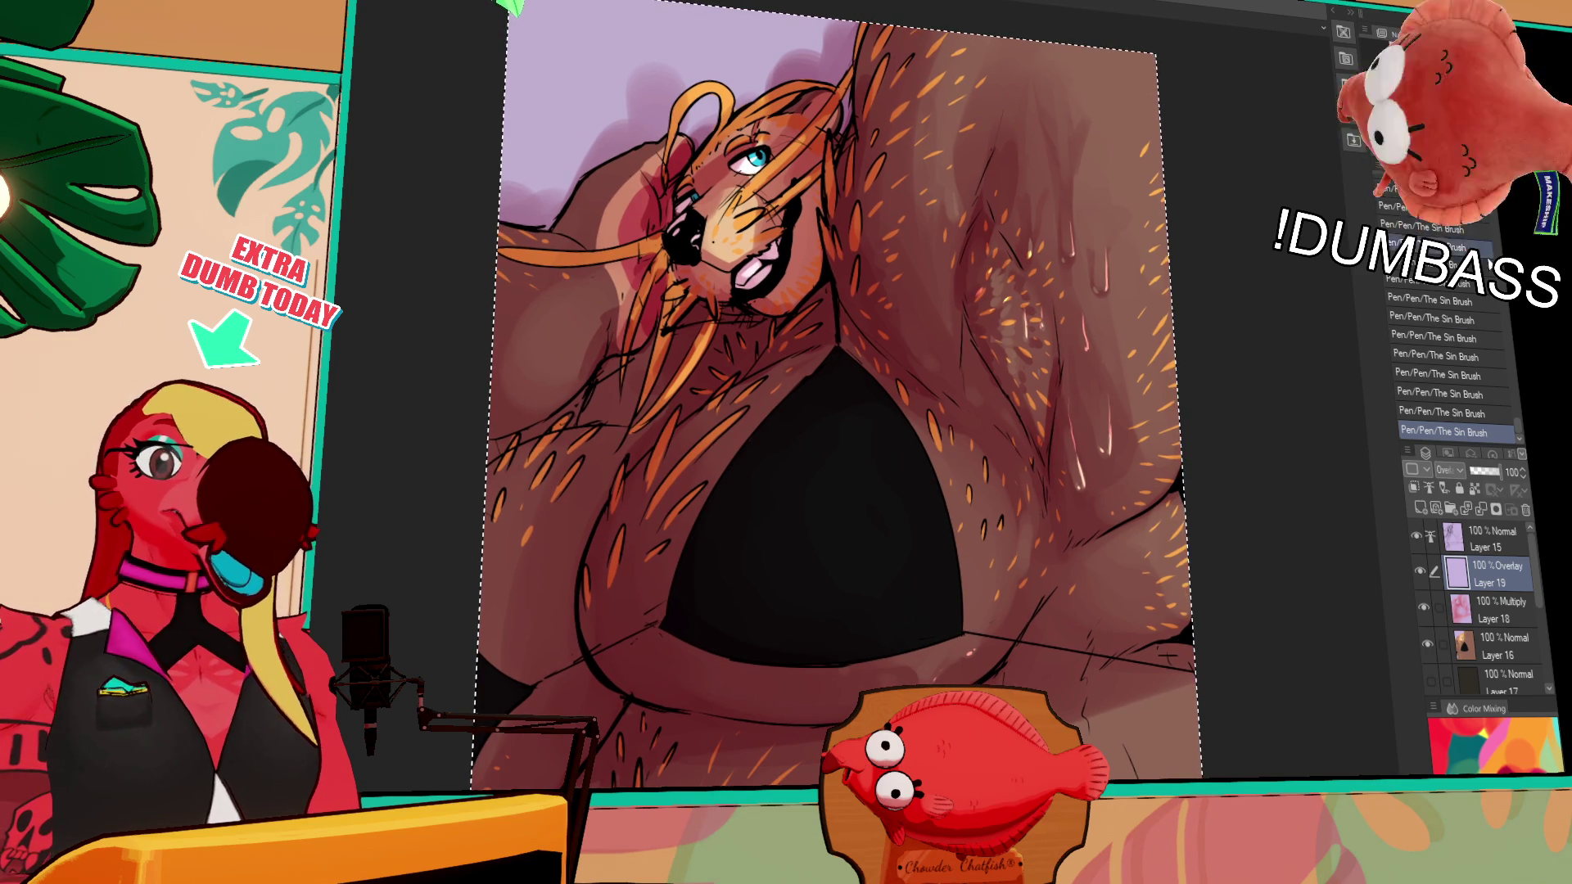
pyautogui.moveTo(1496, 473); pyautogui.dragTo(1485, 472)
pyautogui.moveTo(1367, 590)
pyautogui.mouseDown()
pyautogui.moveTo(1302, 524)
pyautogui.moveTo(1236, 625)
pyautogui.moveTo(1204, 548)
pyautogui.mouseUp()
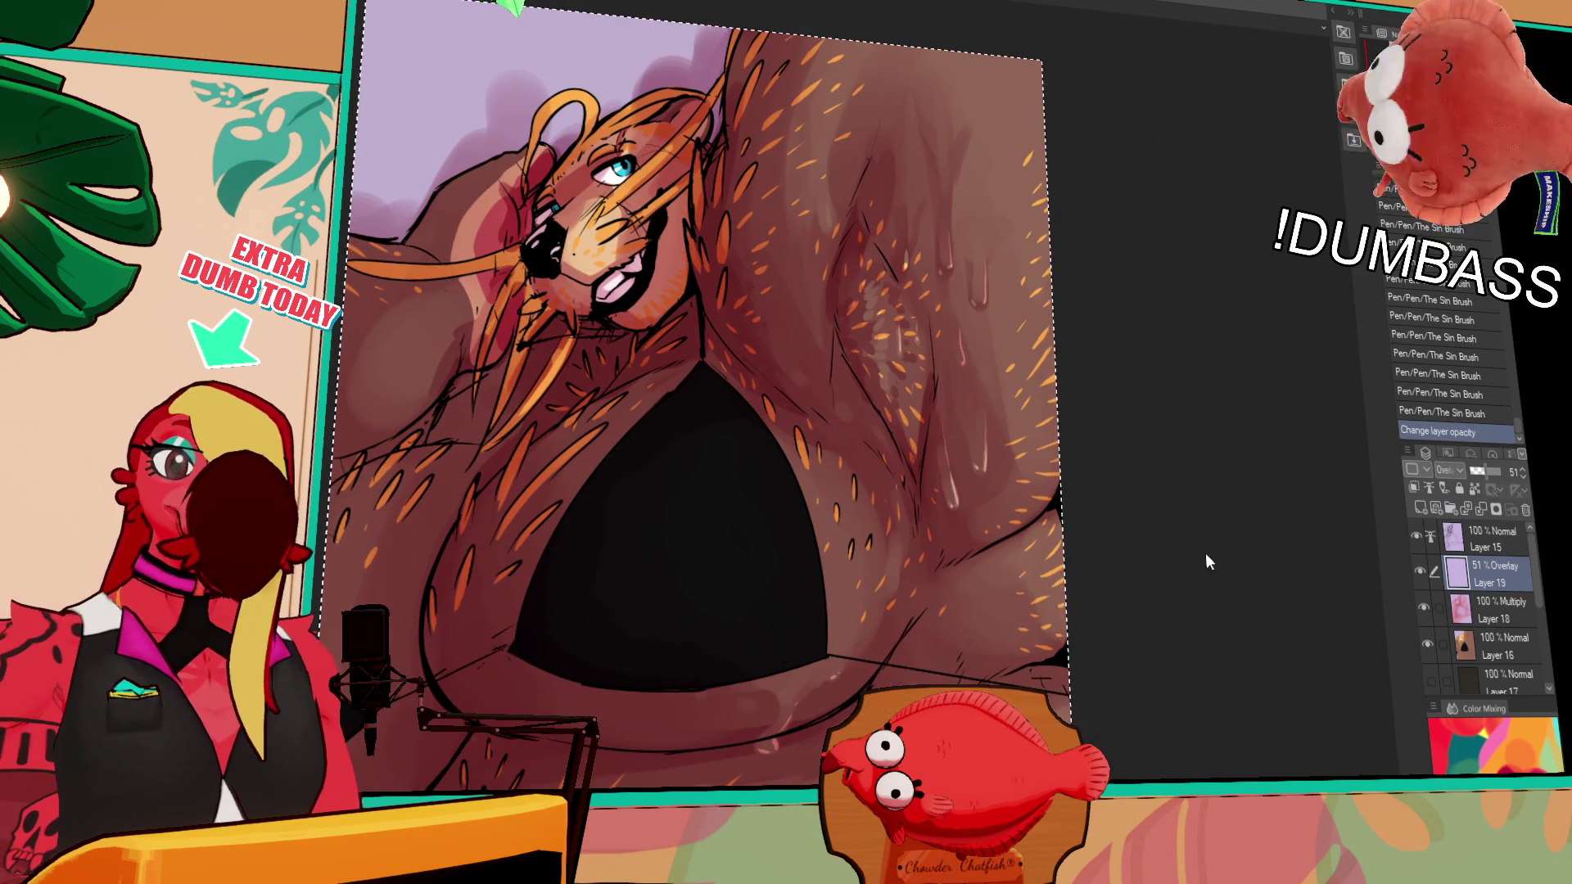
# Clear the selection and add Layer 18 to the selected layers
pyautogui.hotkey('ctrl', 'd')
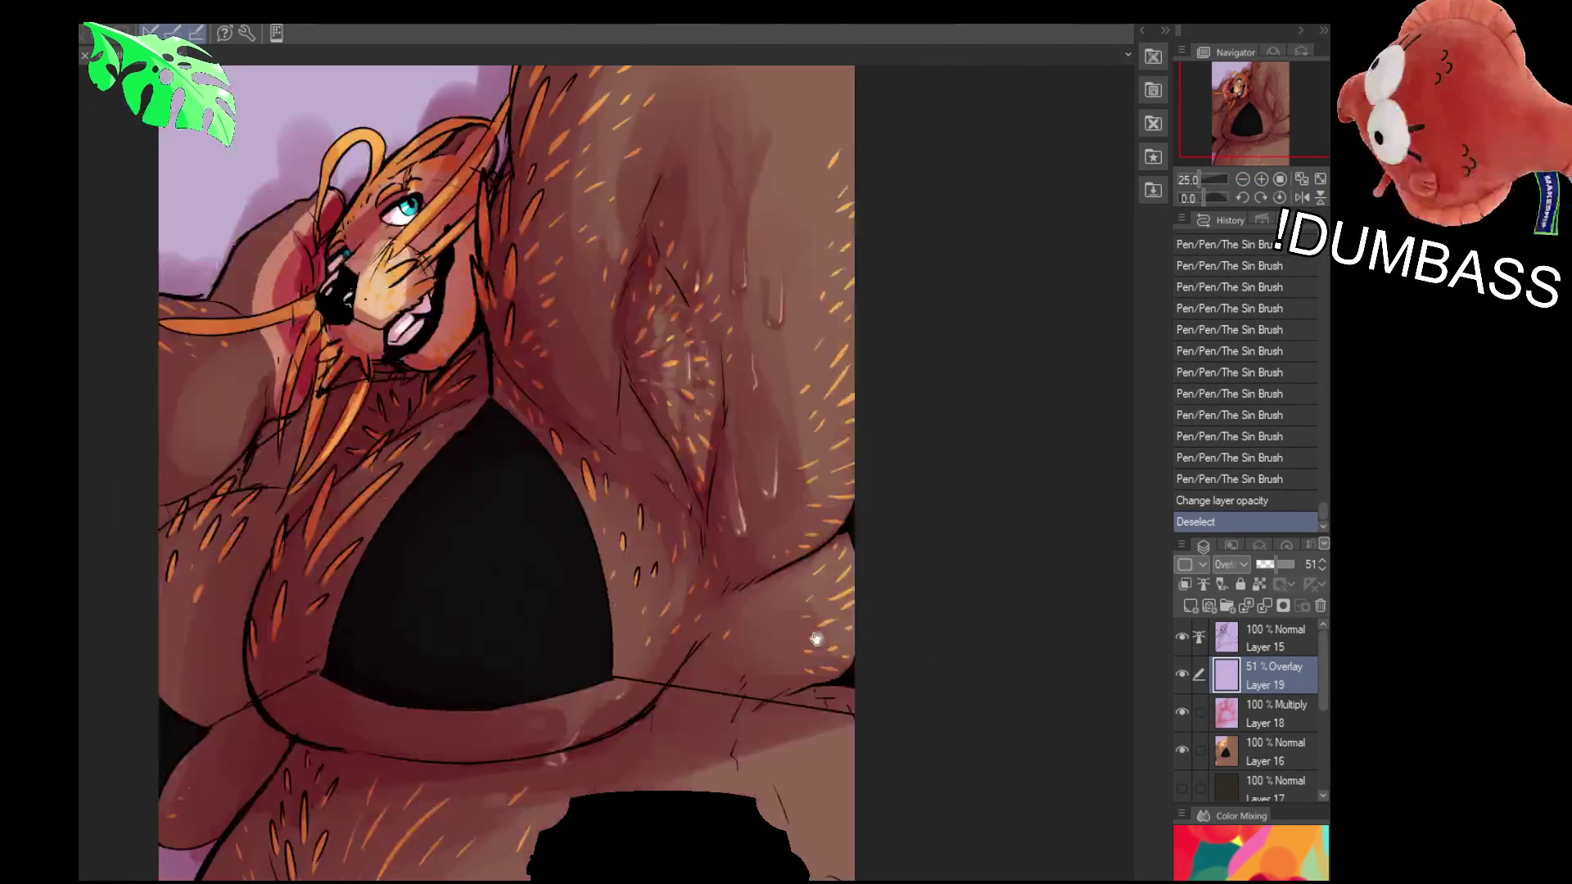
pyautogui.moveTo(1320, 716); pyautogui.dragTo(1321, 675)
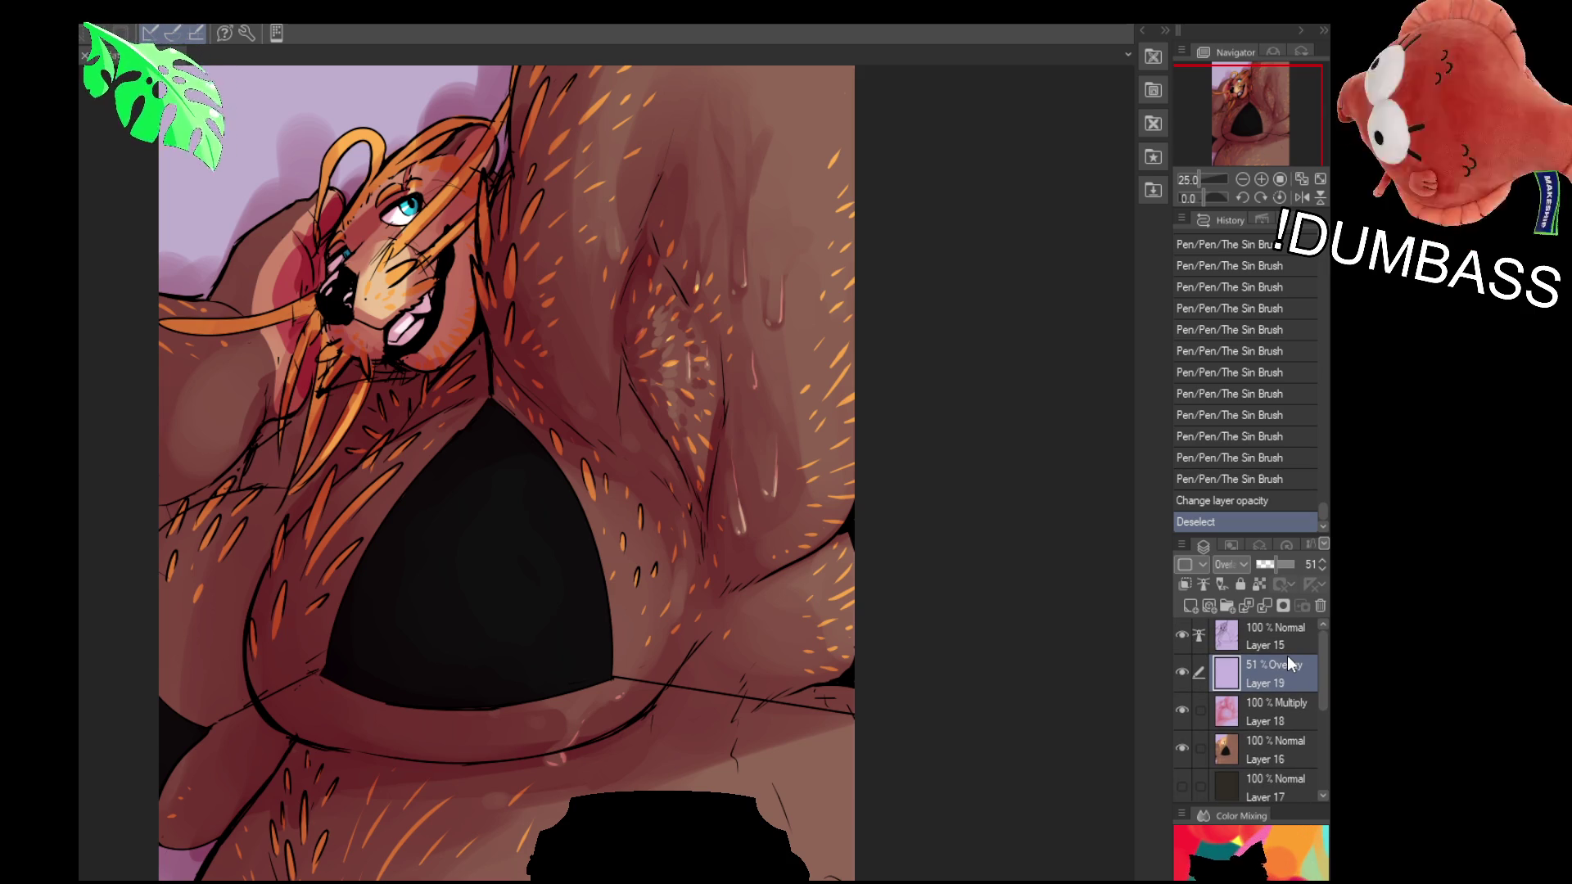
pyautogui.keyDown('ctrl'); pyautogui.click(1256, 719); pyautogui.keyUp('ctrl')
pyautogui.scroll(5, 1260, 328)
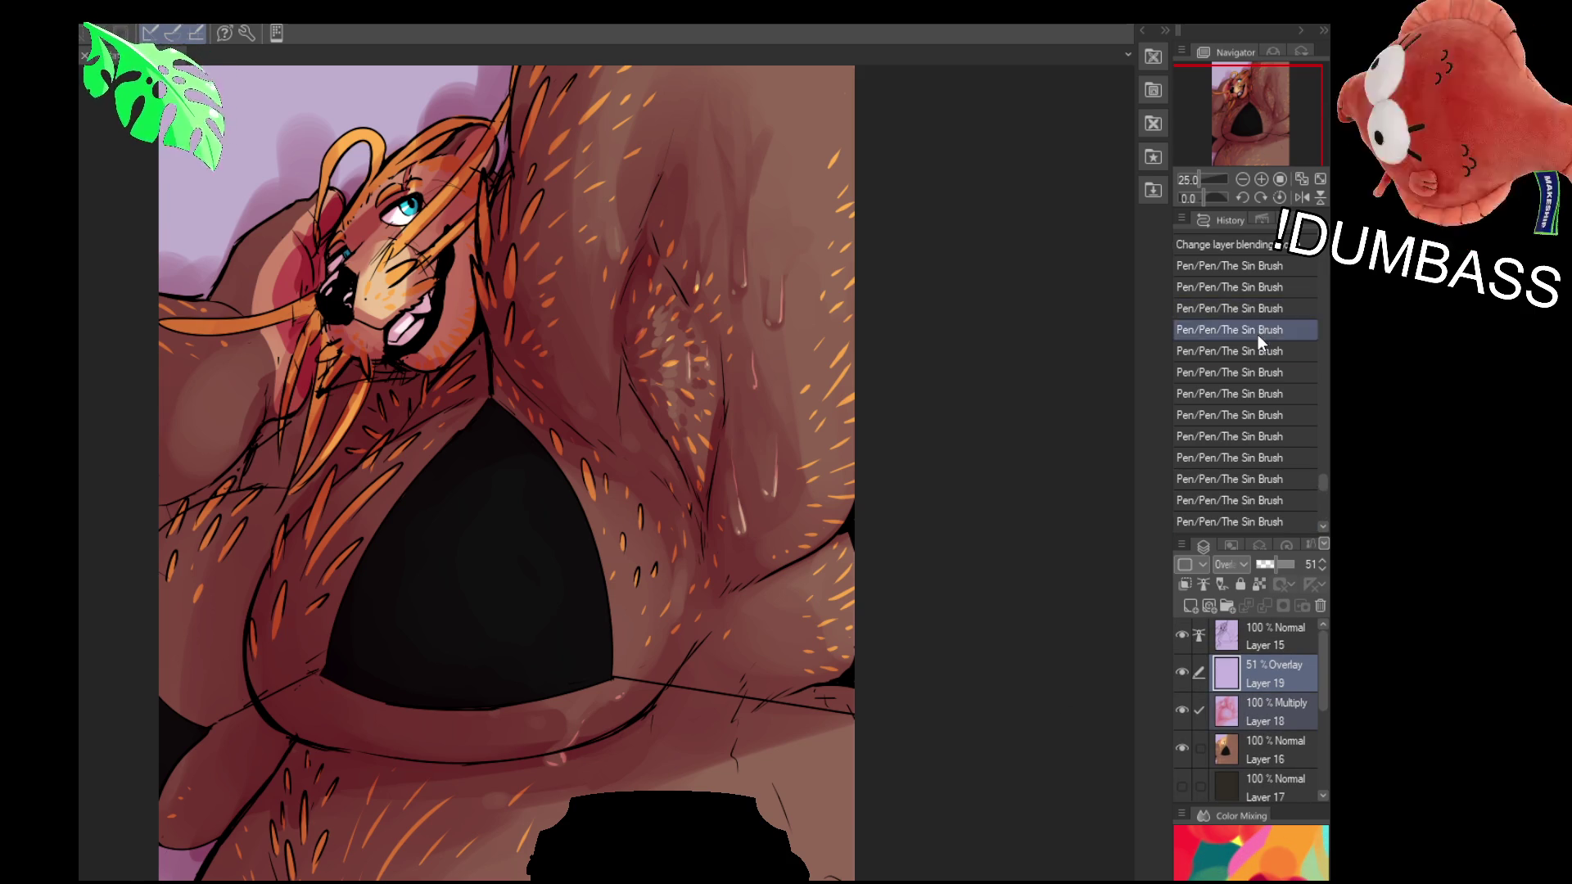
# Step back through History to an earlier Dense watercolor stroke state
pyautogui.click(1233, 356)
pyautogui.scroll(10, 1233, 360)
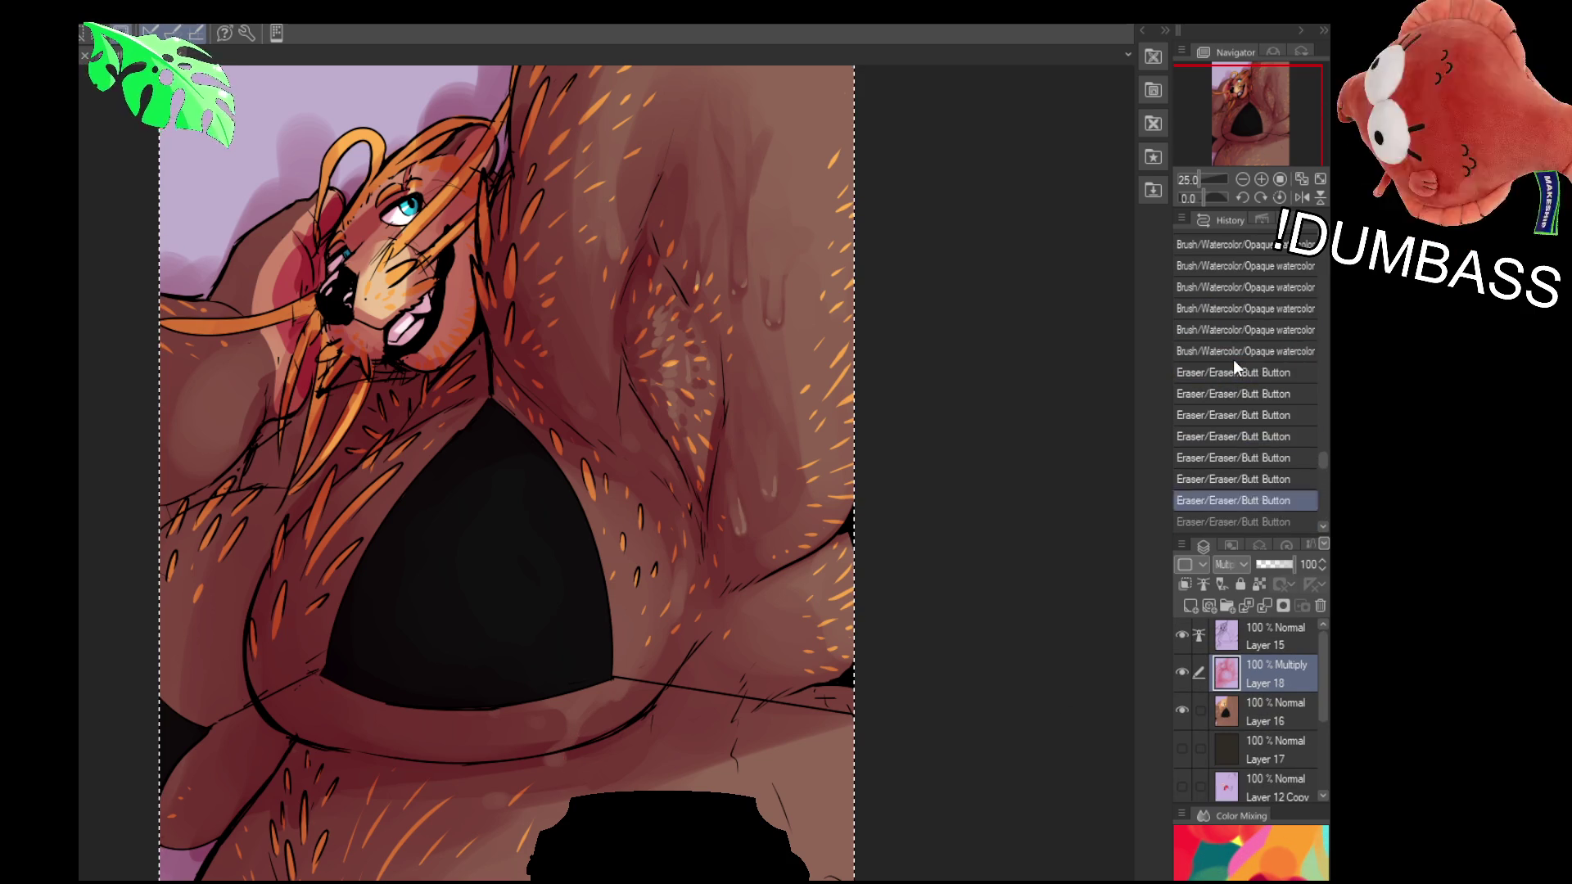
pyautogui.scroll(3, 1233, 360)
pyautogui.click(1239, 430)
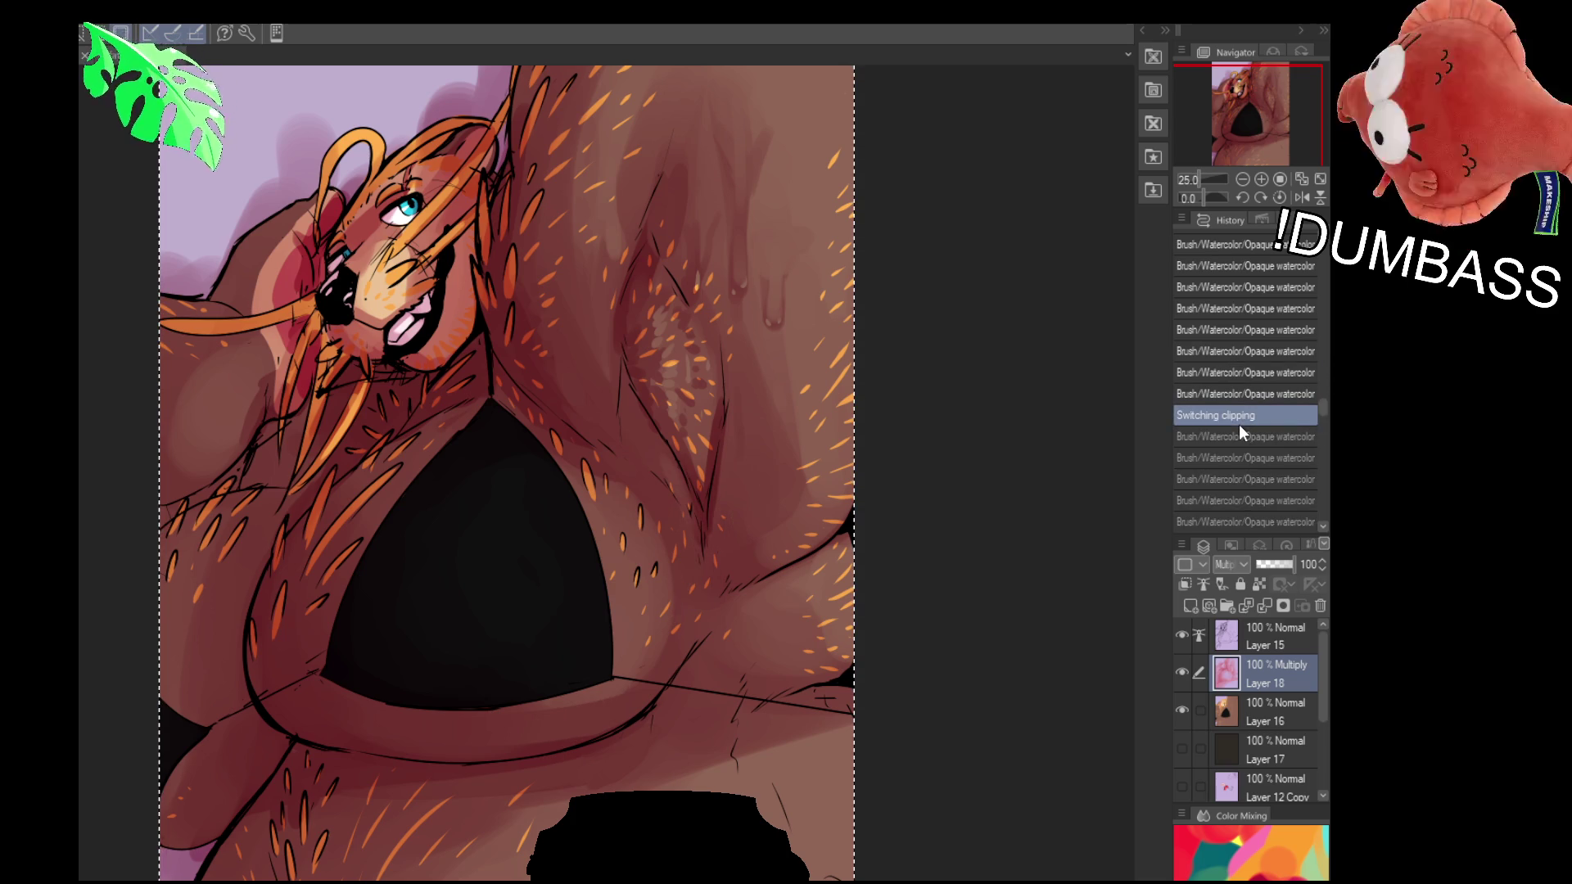
pyautogui.scroll(-1, 1240, 424)
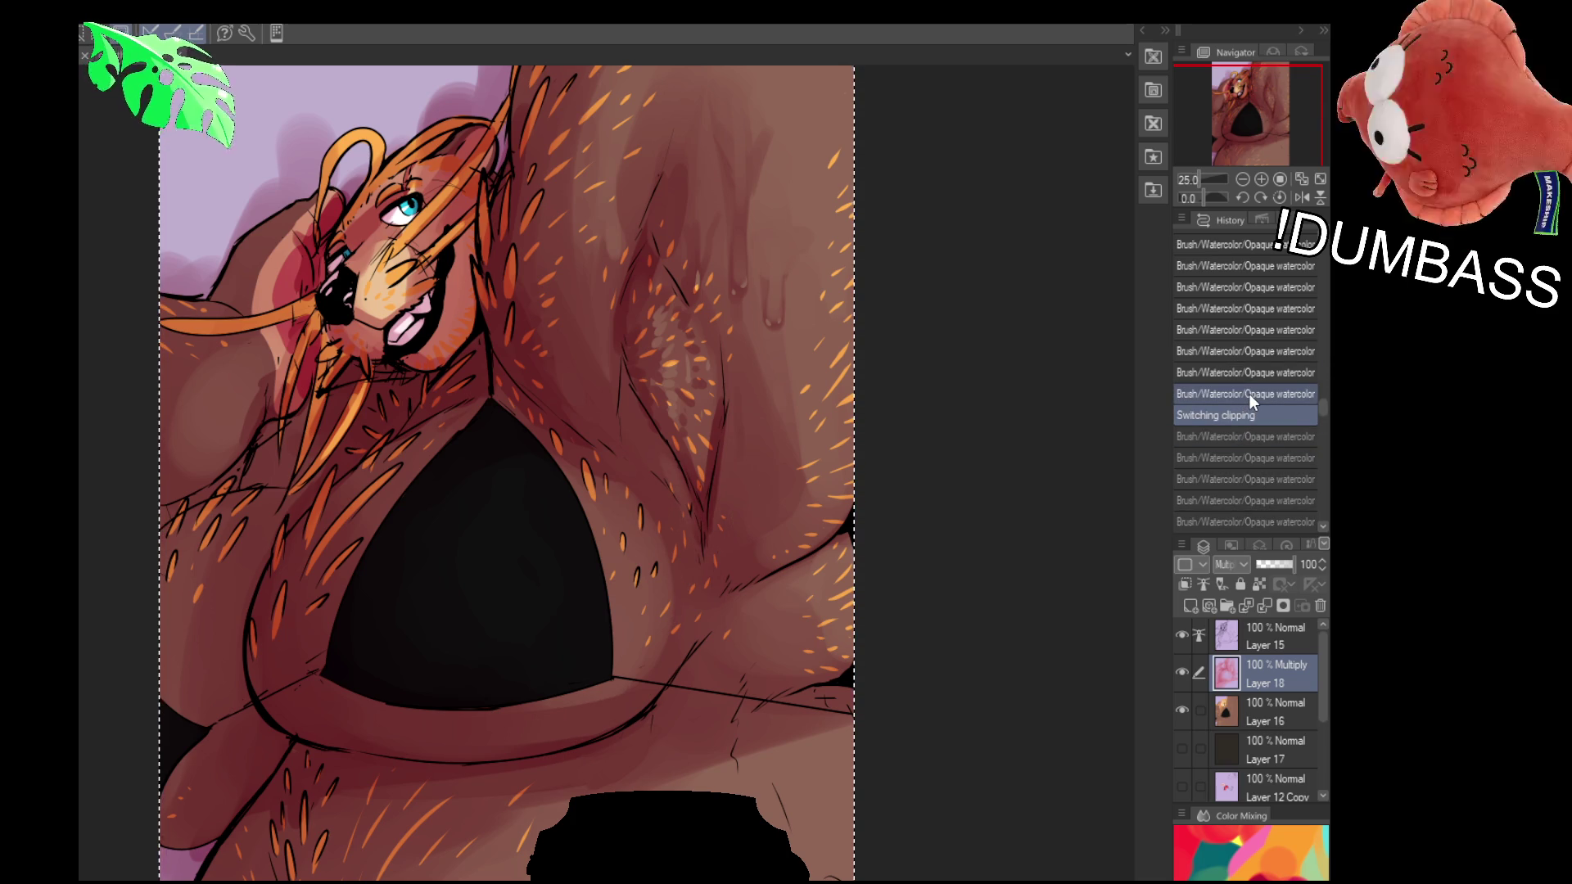
pyautogui.click(1261, 396)
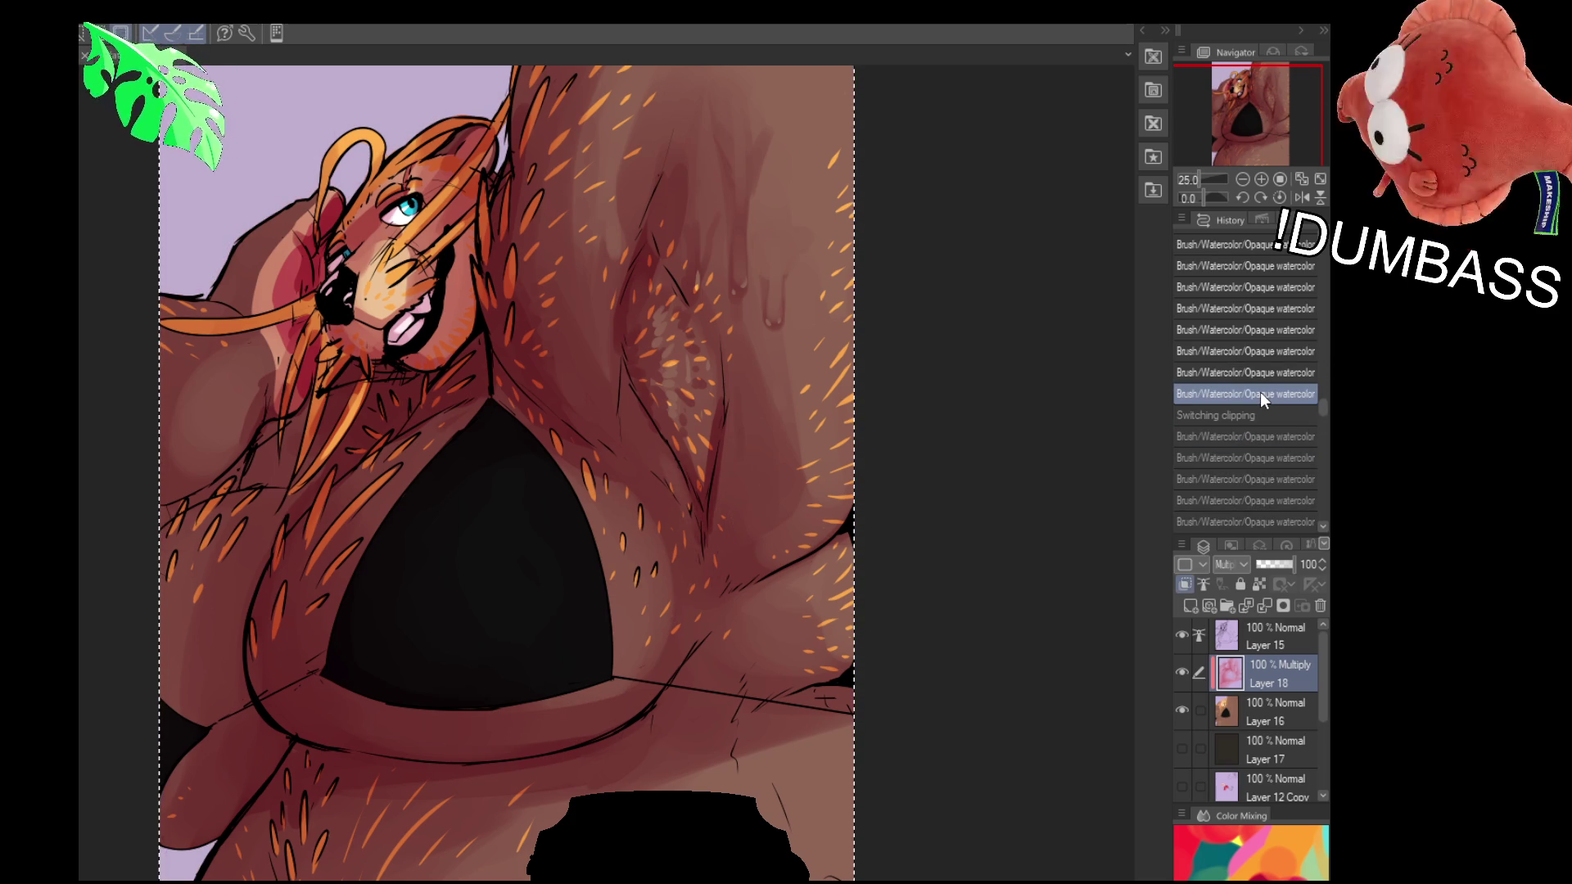
pyautogui.scroll(3, 1256, 392)
pyautogui.click(1247, 393)
pyautogui.hotkey('ctrl', 'y')
pyautogui.scroll(5, 1248, 393)
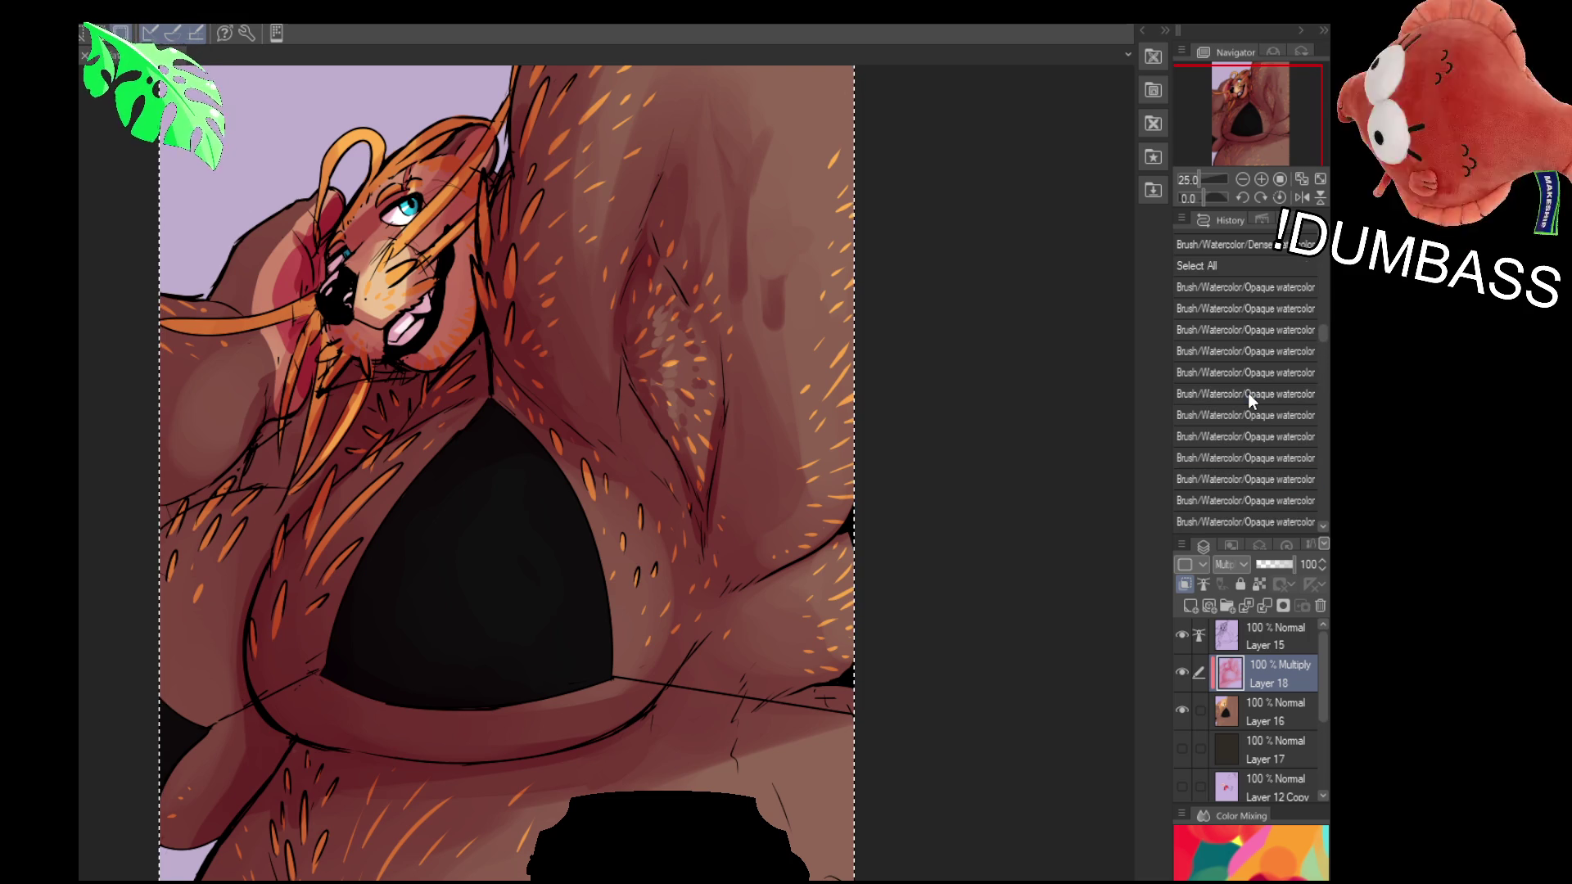
pyautogui.scroll(5, 1255, 382)
pyautogui.click(1250, 394)
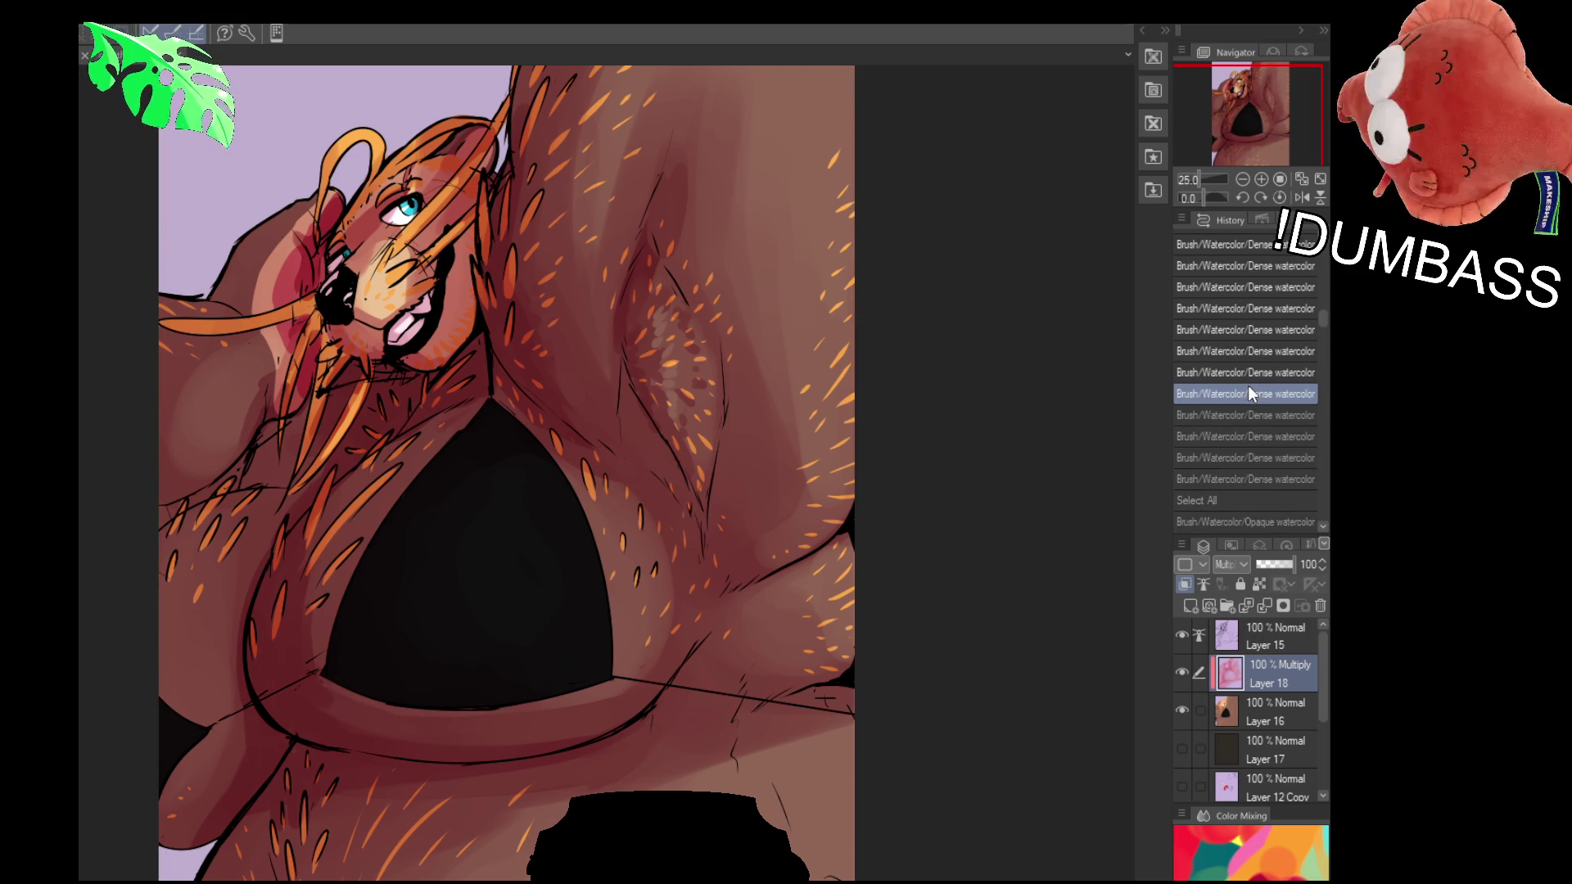
pyautogui.moveTo(1249, 388); pyautogui.dragTo(1238, 504)
pyautogui.scroll(-2, 1231, 488)
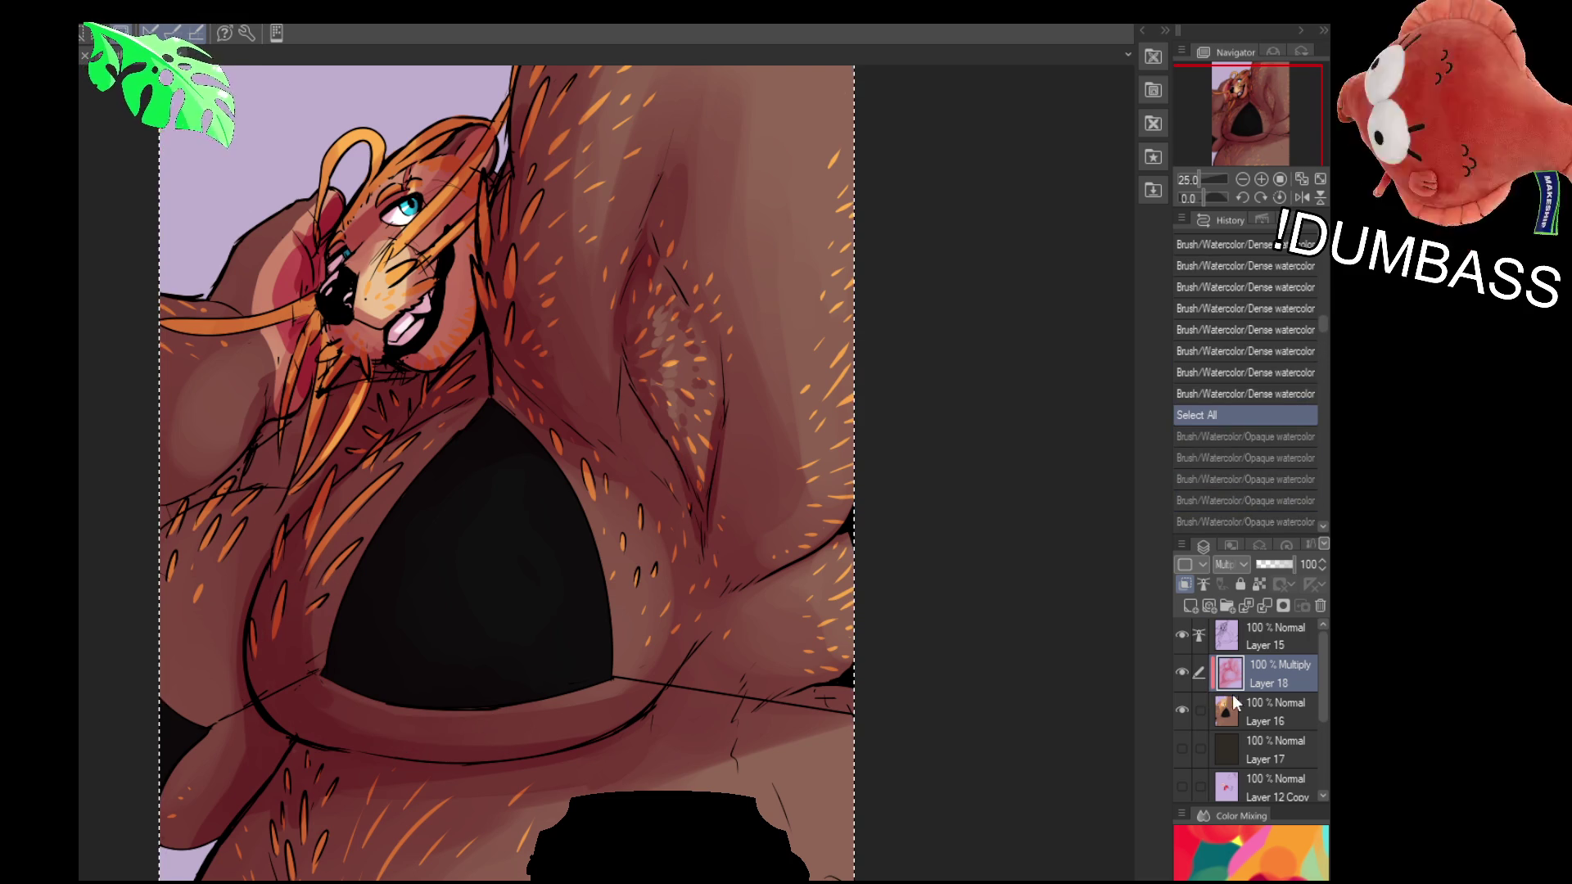
# Paste copies of Layers 18 and 19, hide the original Layer 18, and select Layer 18 Copy
pyautogui.hotkey('ctrl', 'v')
pyautogui.click(1183, 749)
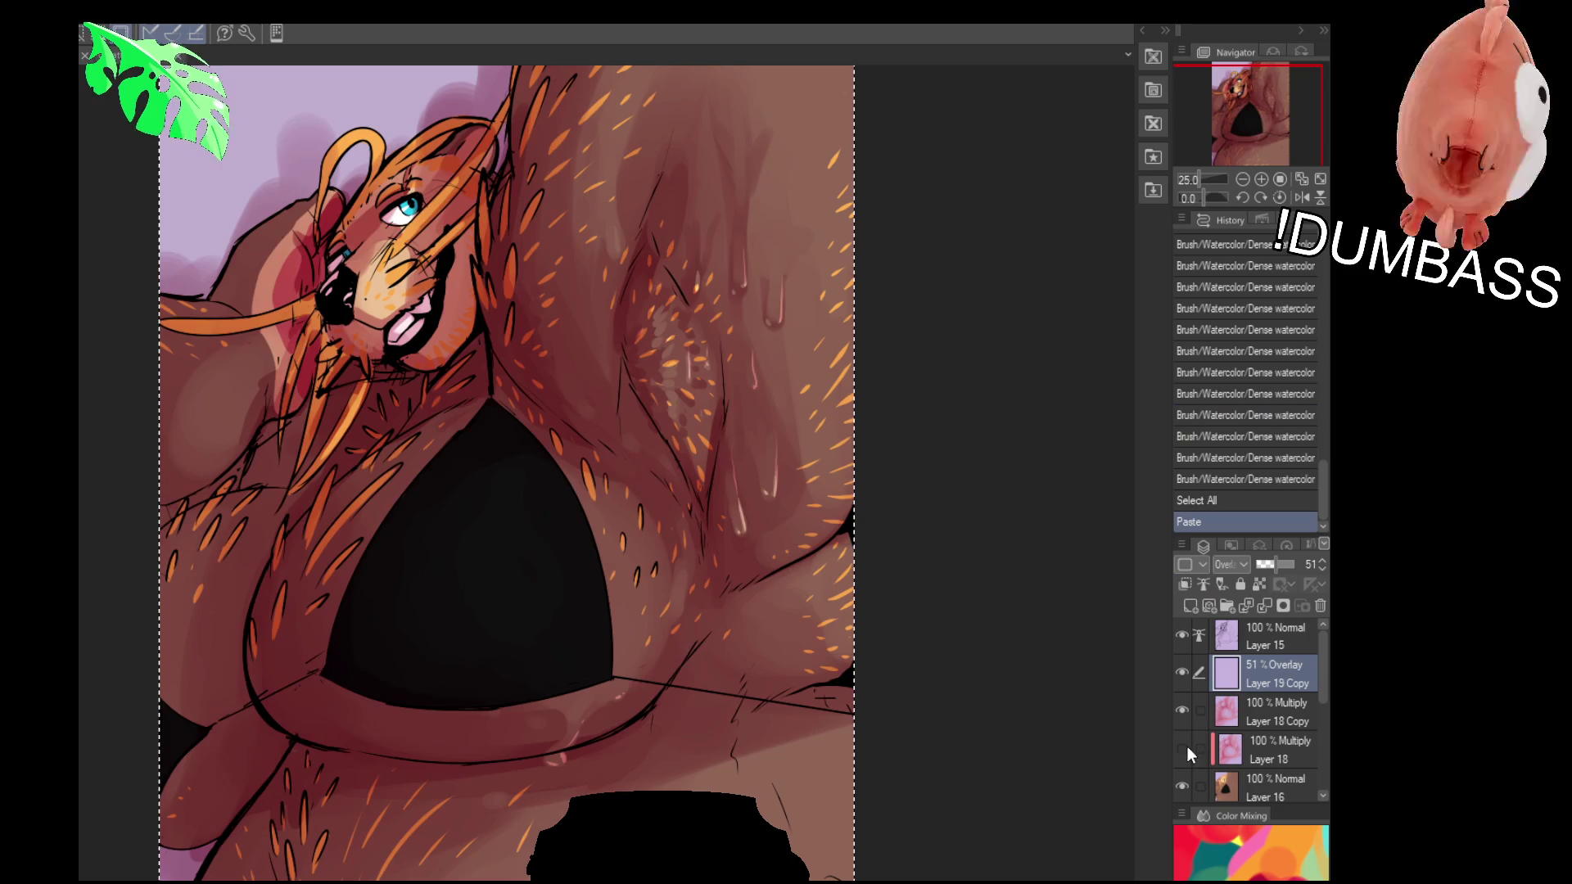
pyautogui.click(1253, 710)
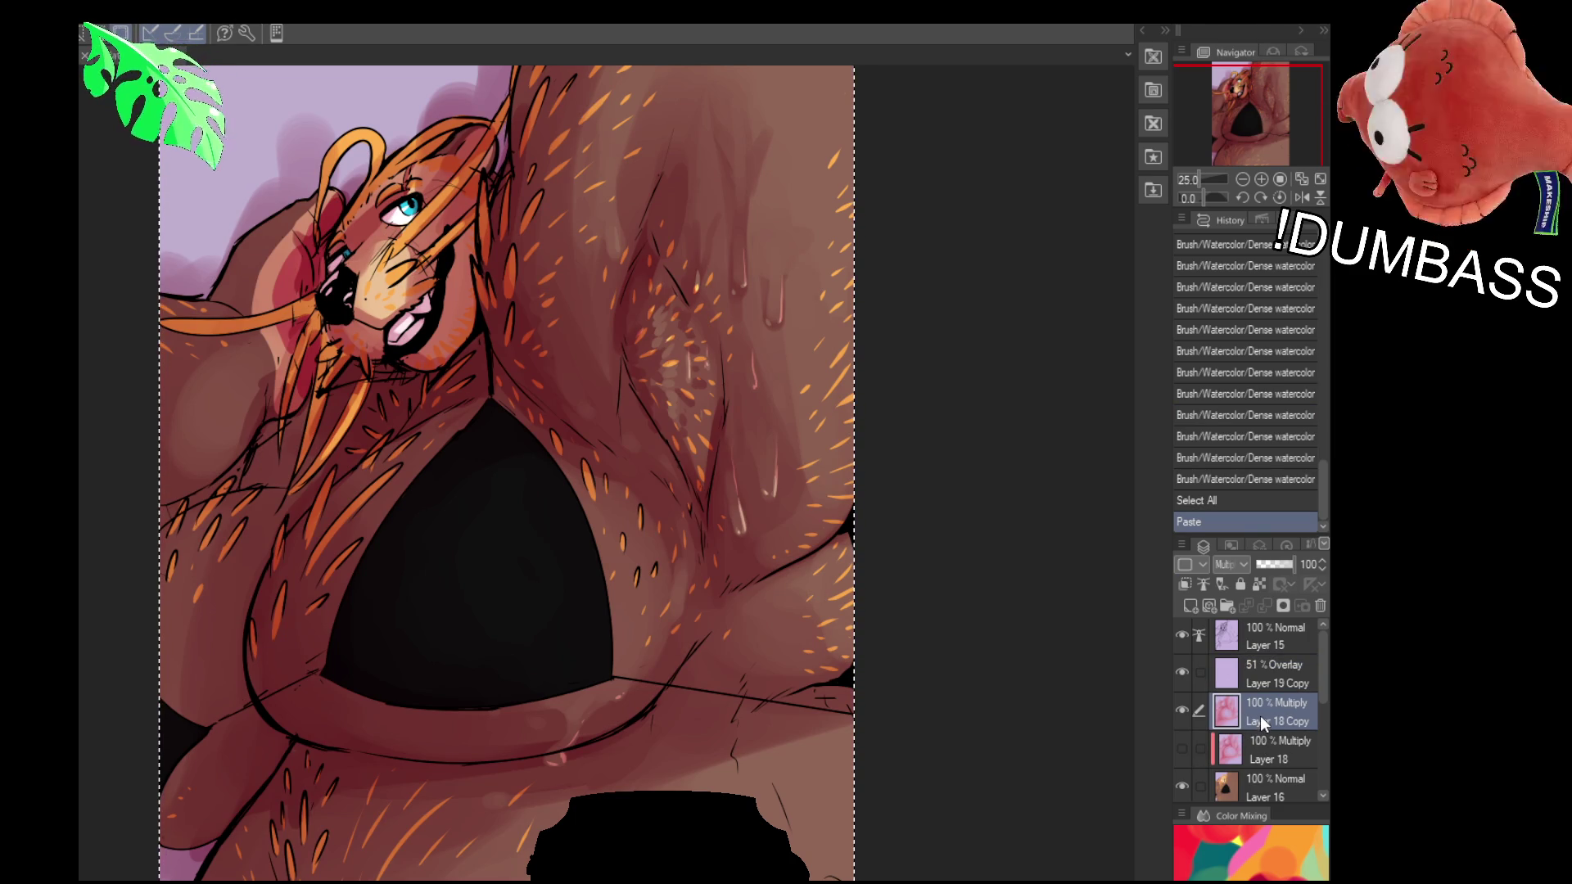
pyautogui.scroll(-1, 1260, 715)
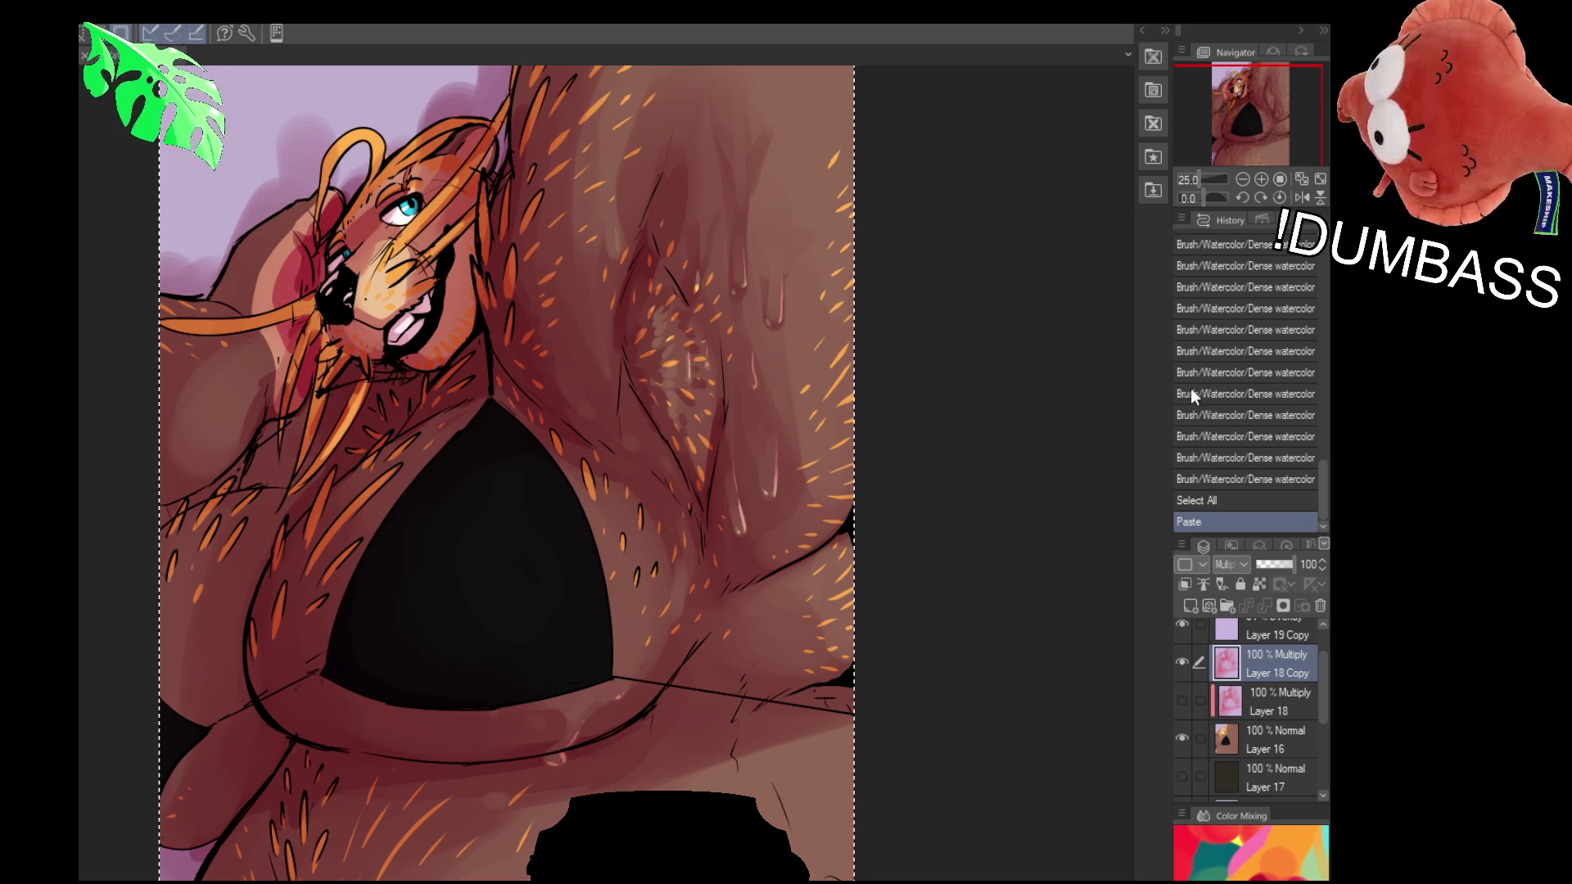
pyautogui.scroll(1, 1315, 680)
# Fade the Overlay layer Layer 19 Copy to 22% opacity, then delete it
pyautogui.click(1281, 666)
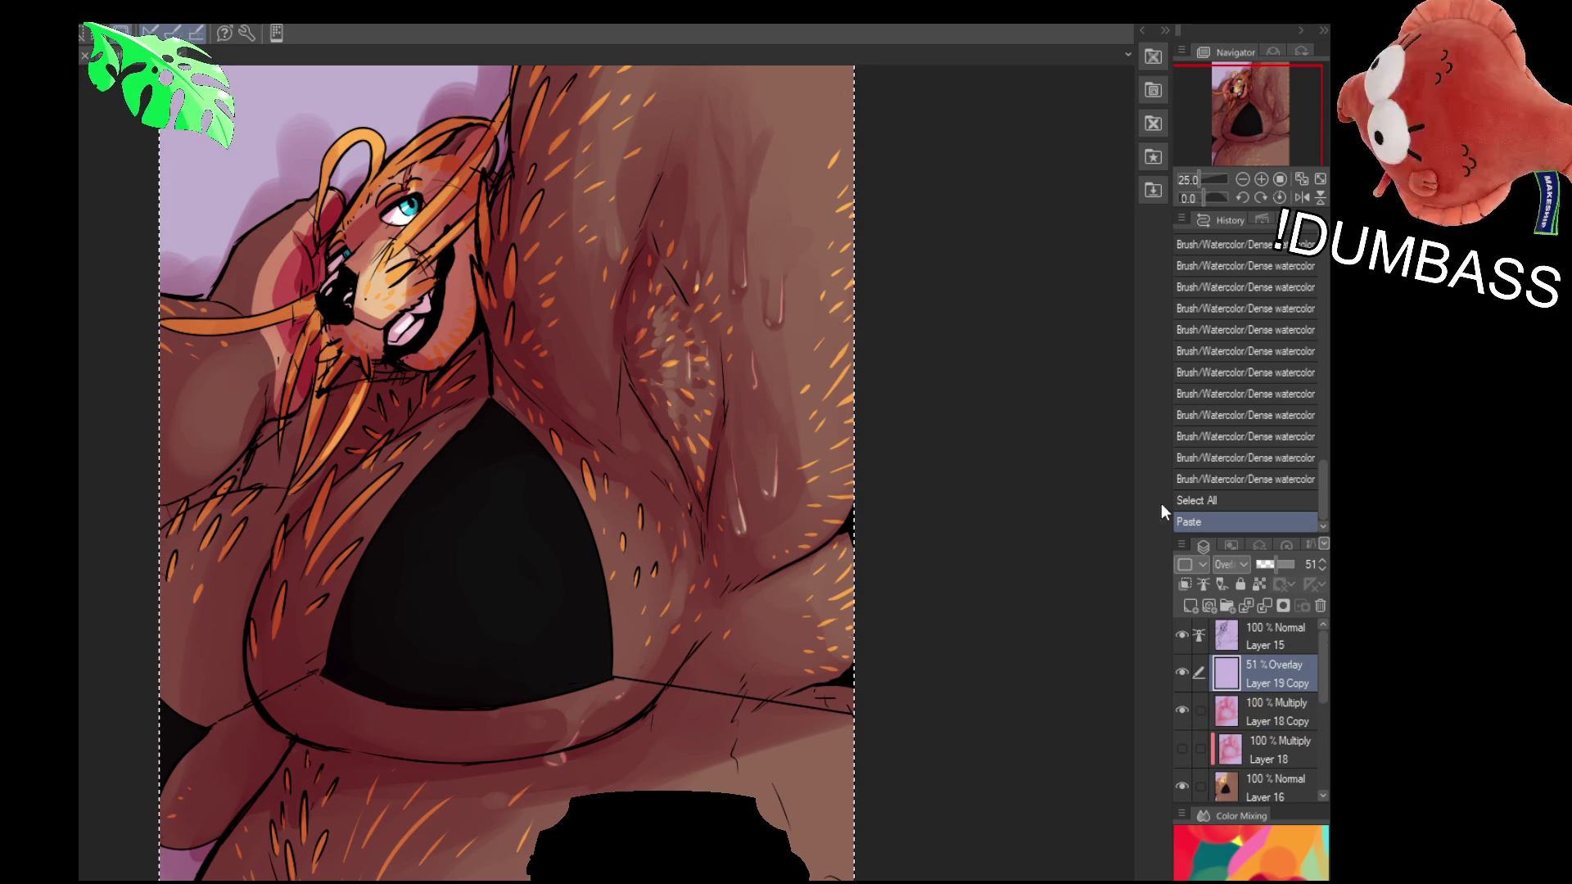
pyautogui.moveTo(1280, 560); pyautogui.dragTo(1266, 561)
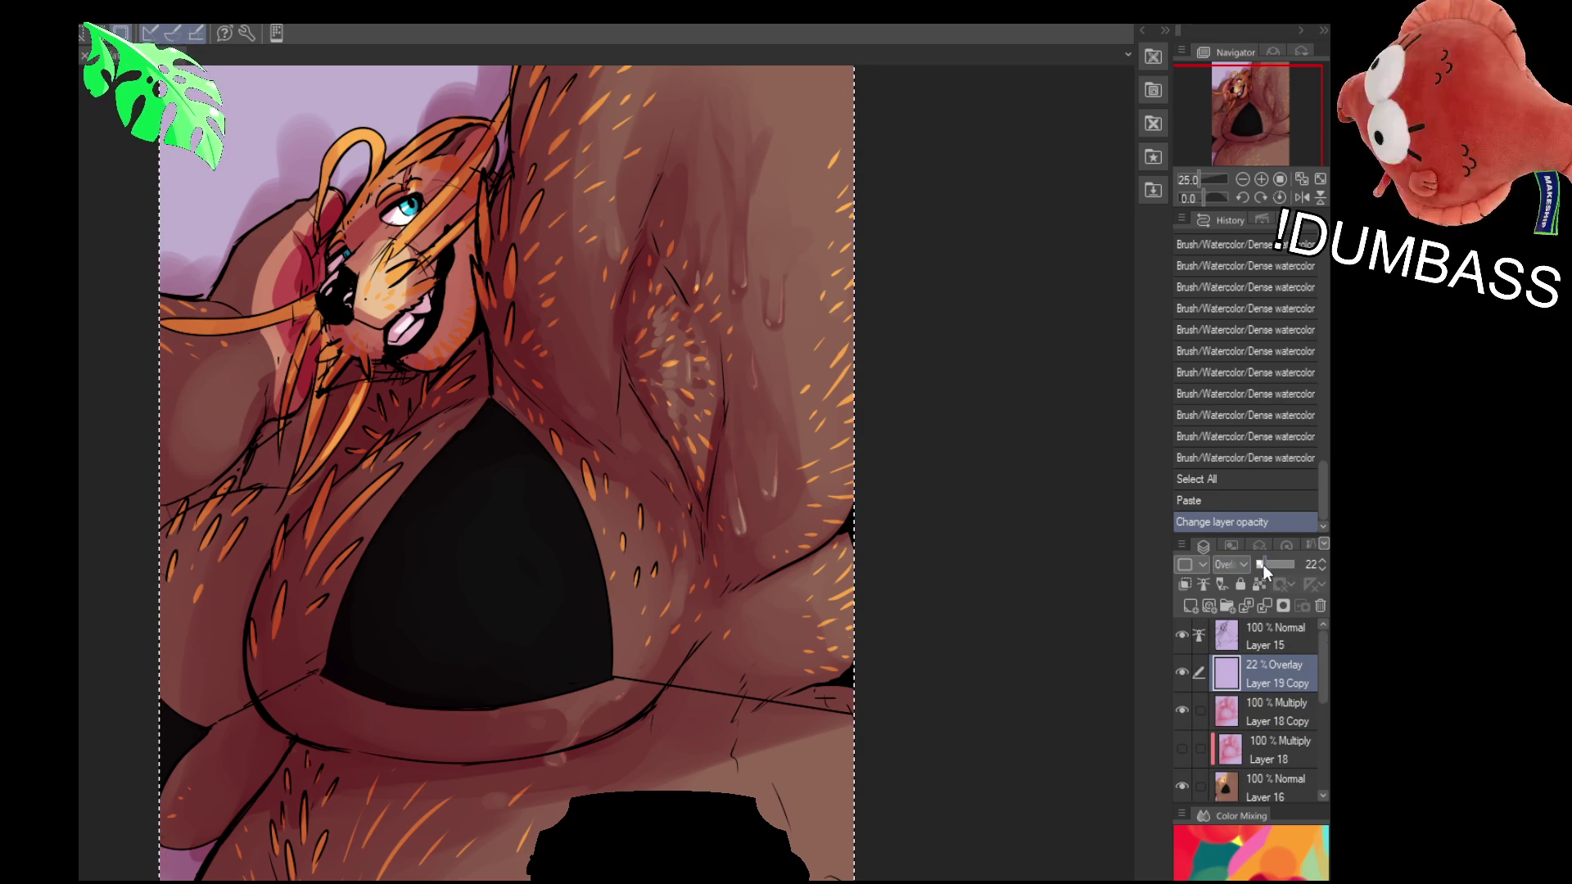
pyautogui.scroll(-1, 746, 502)
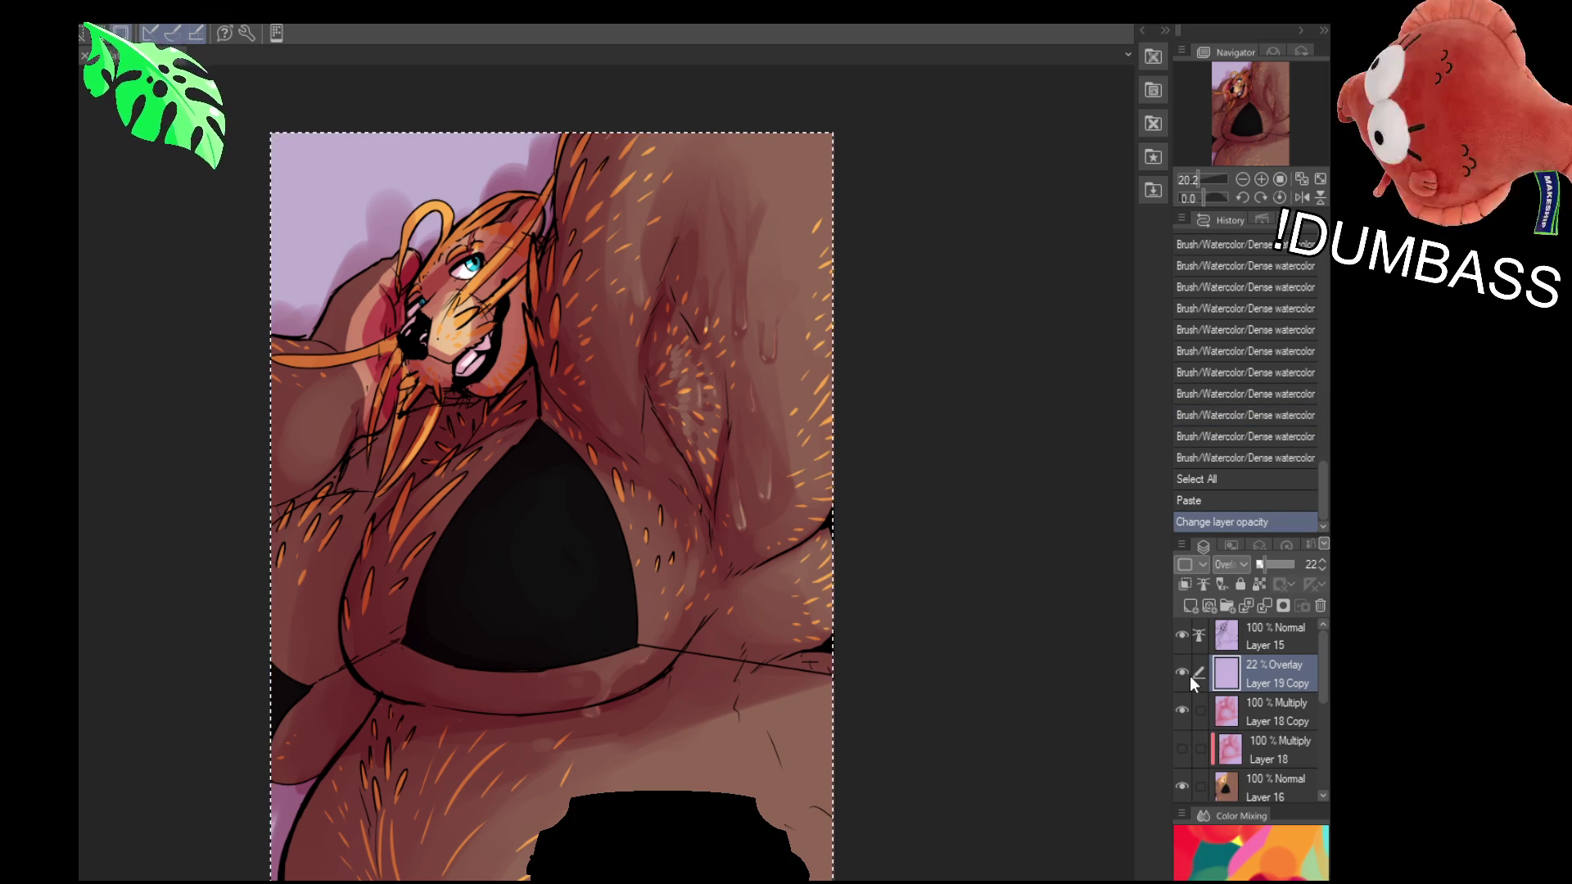
pyautogui.click(1319, 606)
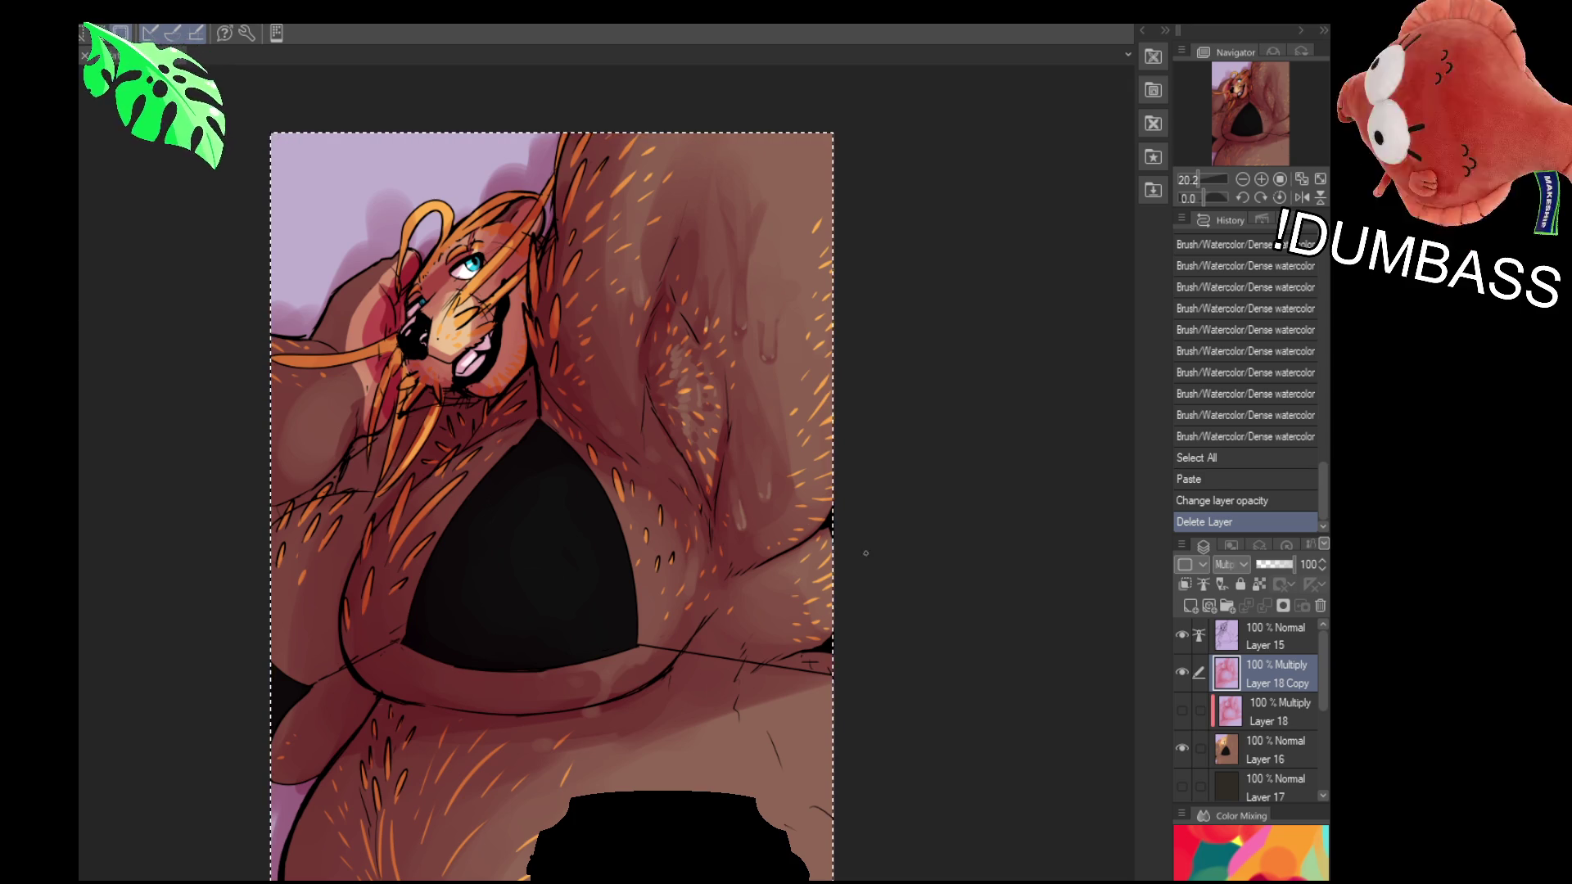
pyautogui.moveTo(667, 637); pyautogui.dragTo(577, 741)
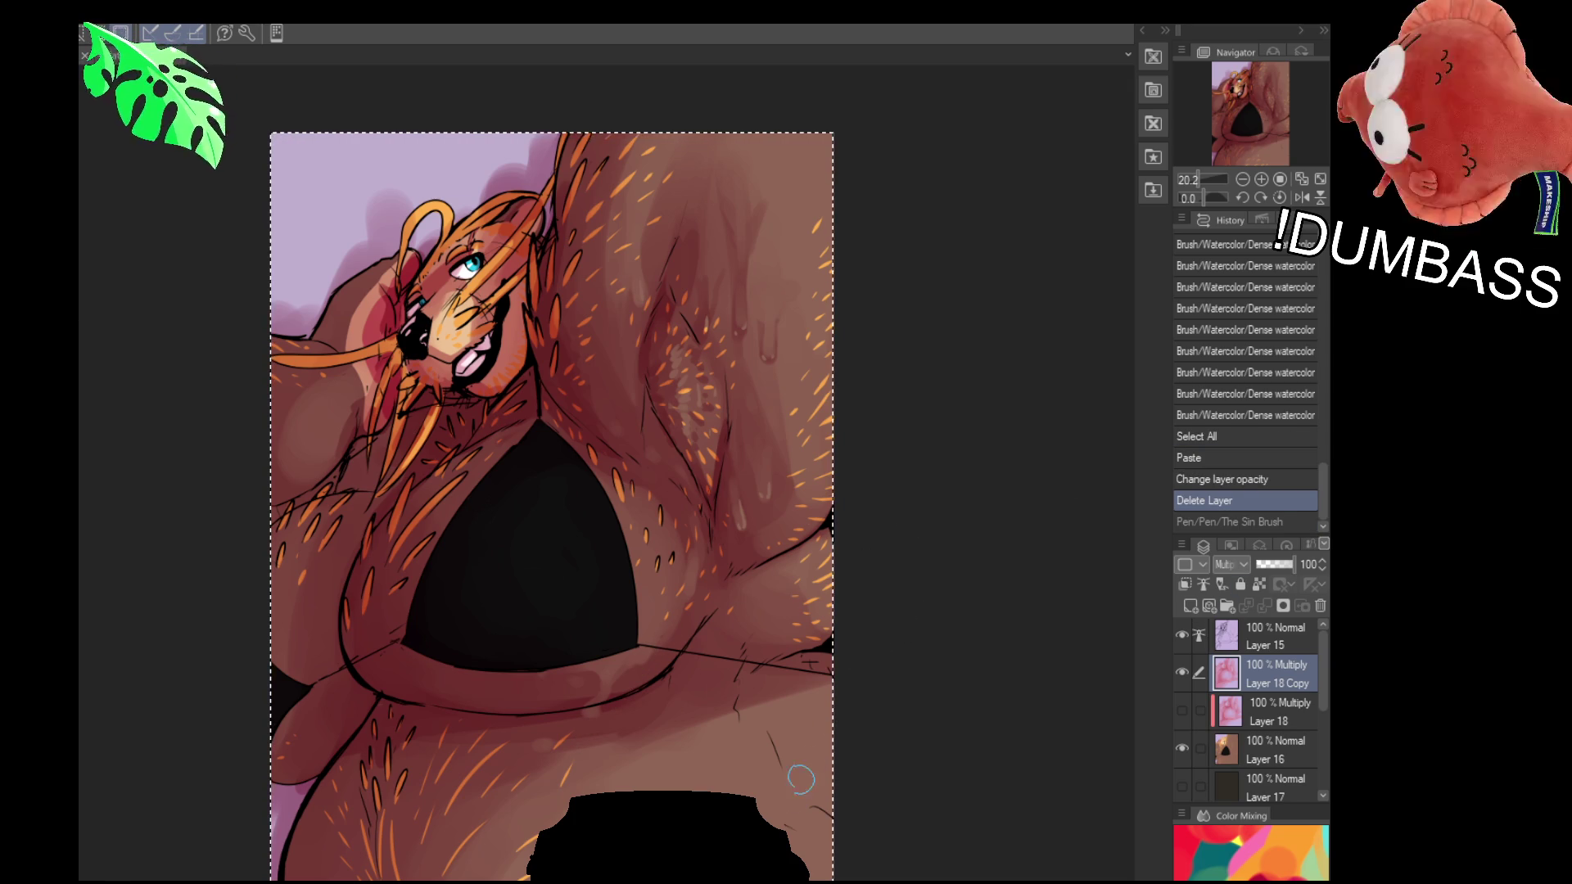
pyautogui.moveTo(572, 667)
pyautogui.mouseDown()
pyautogui.moveTo(611, 631)
pyautogui.moveTo(688, 602)
pyautogui.mouseUp()
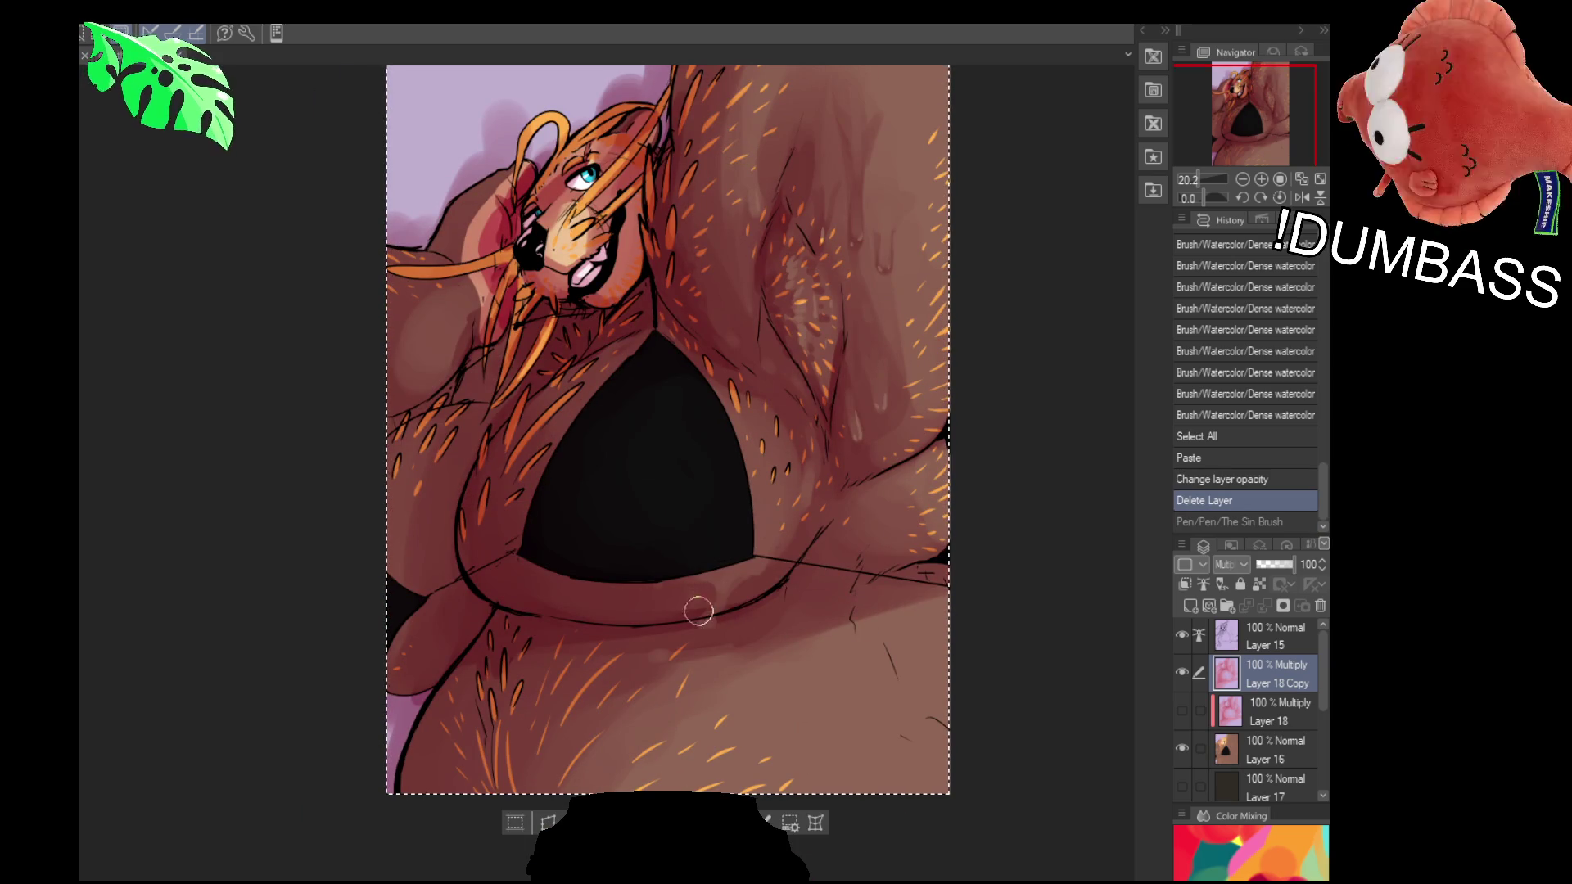
pyautogui.moveTo(733, 467); pyautogui.dragTo(1032, 630)
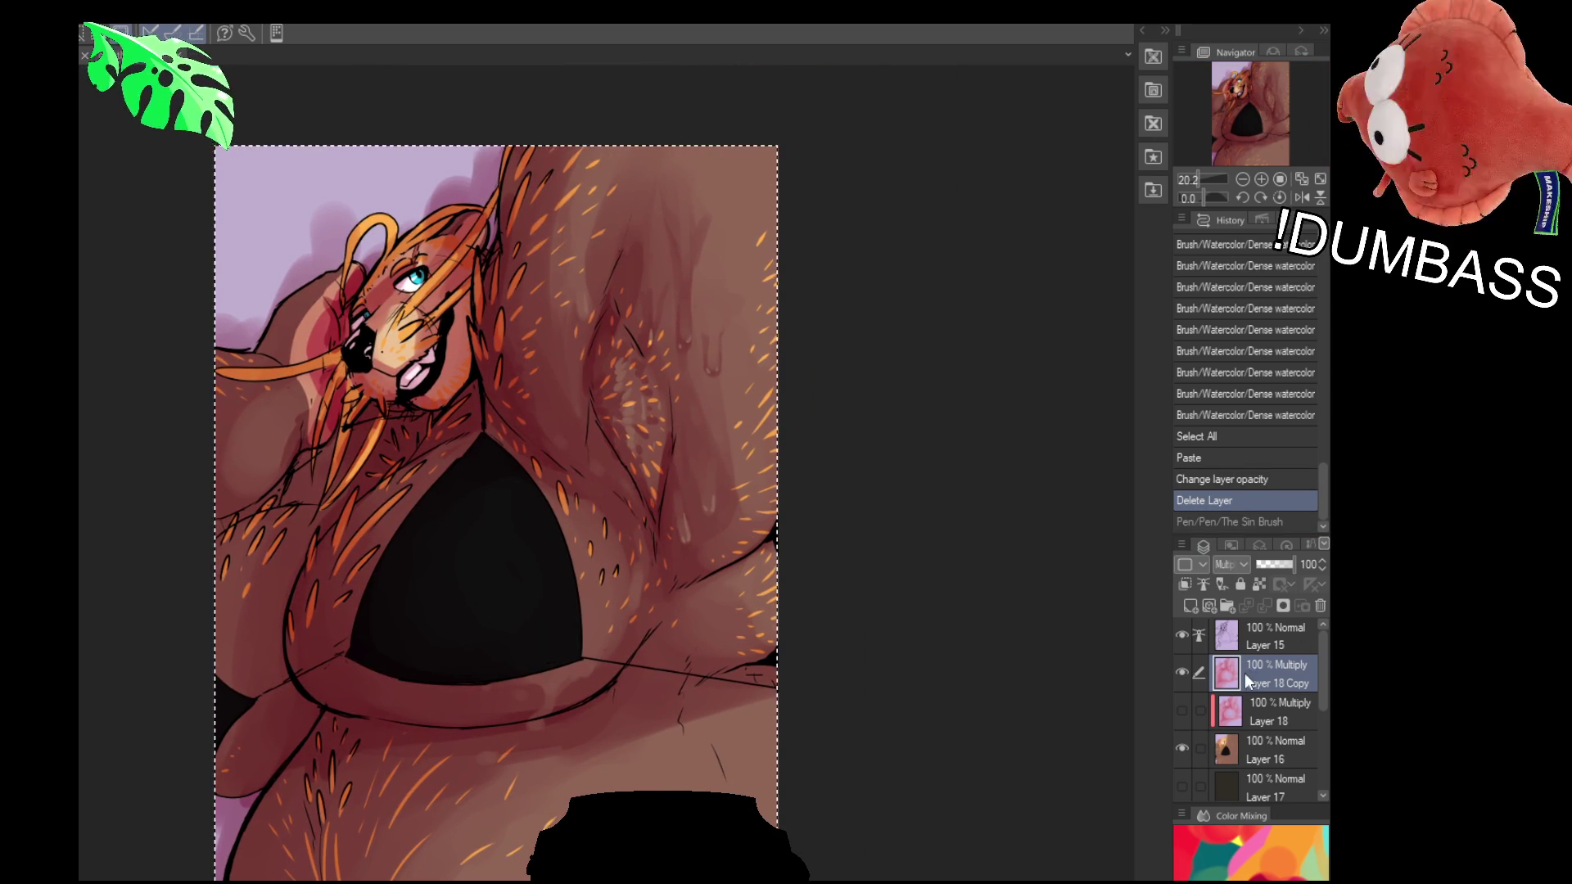
pyautogui.scroll(-2, 1105, 631)
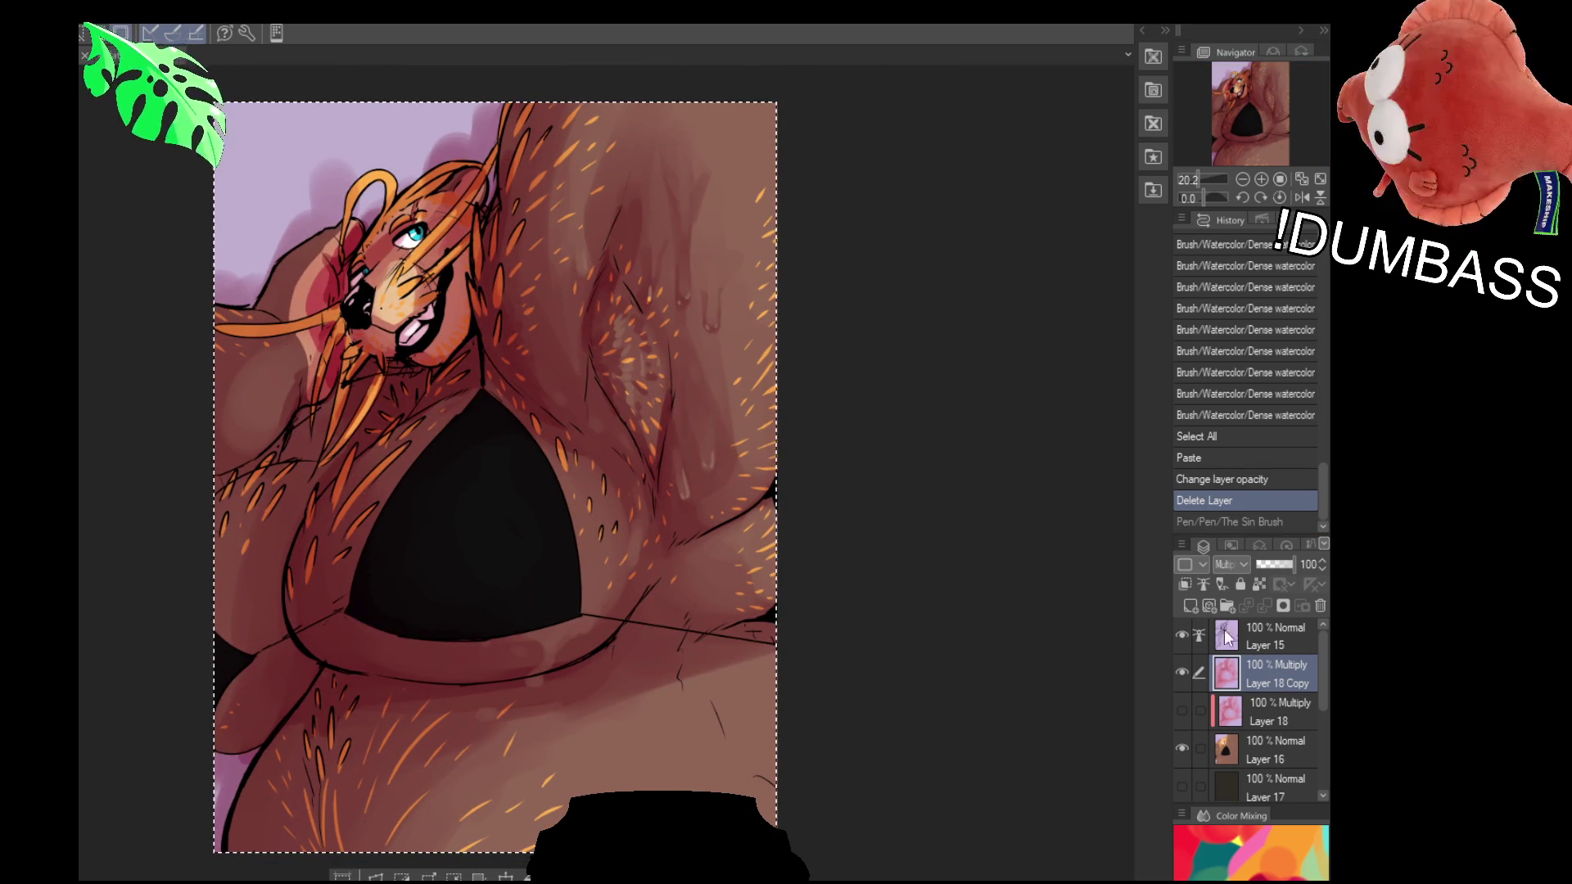
pyautogui.moveTo(843, 572); pyautogui.dragTo(875, 536)
pyautogui.moveTo(524, 631); pyautogui.dragTo(671, 572)
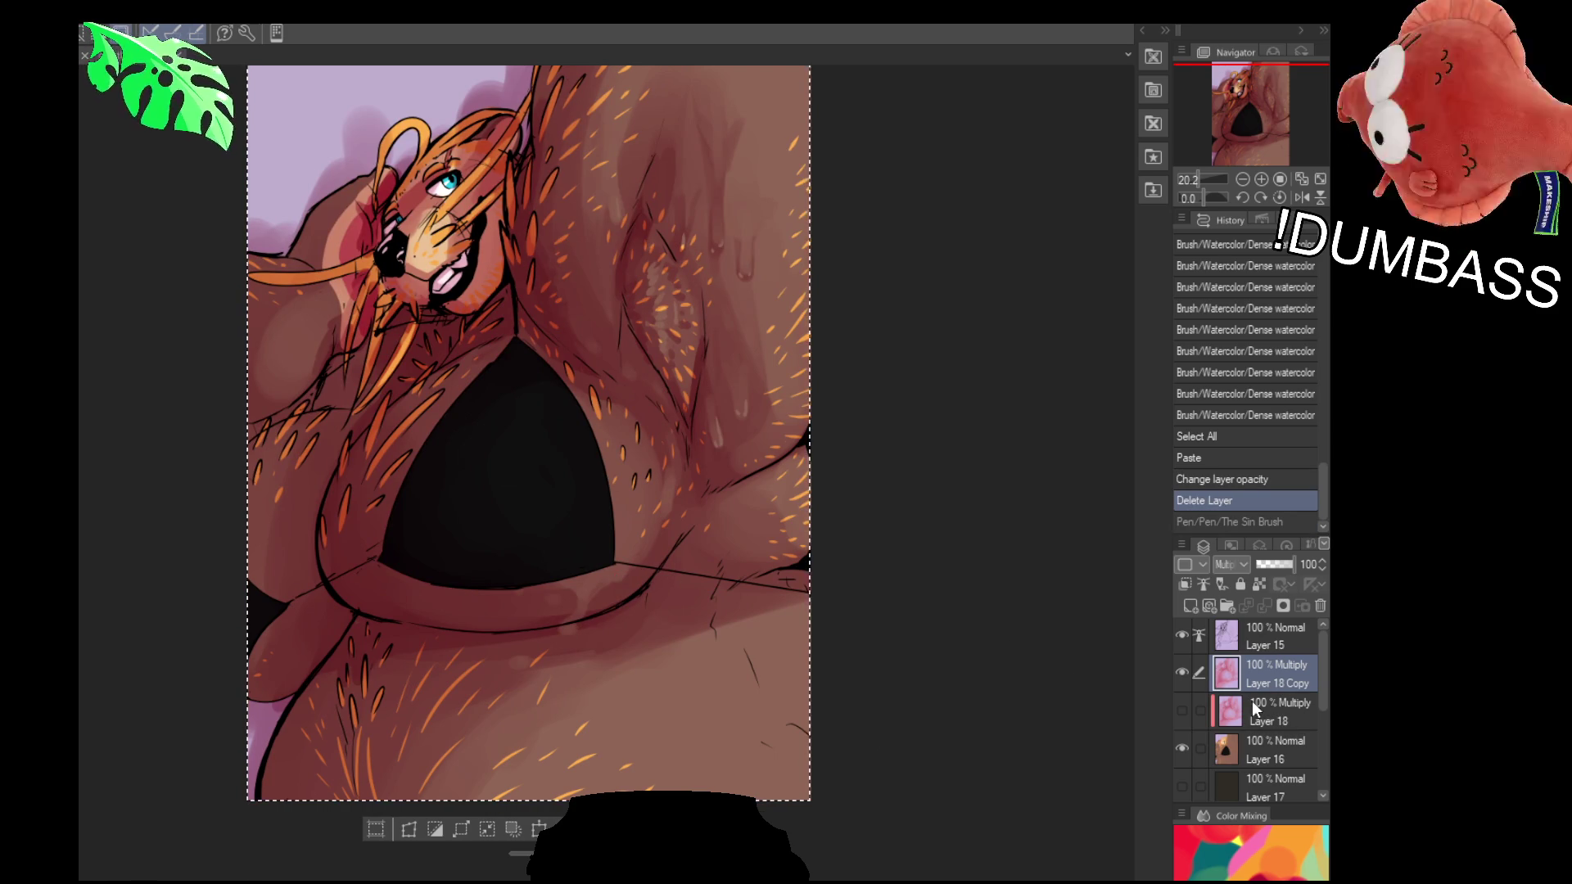
pyautogui.click(1181, 747)
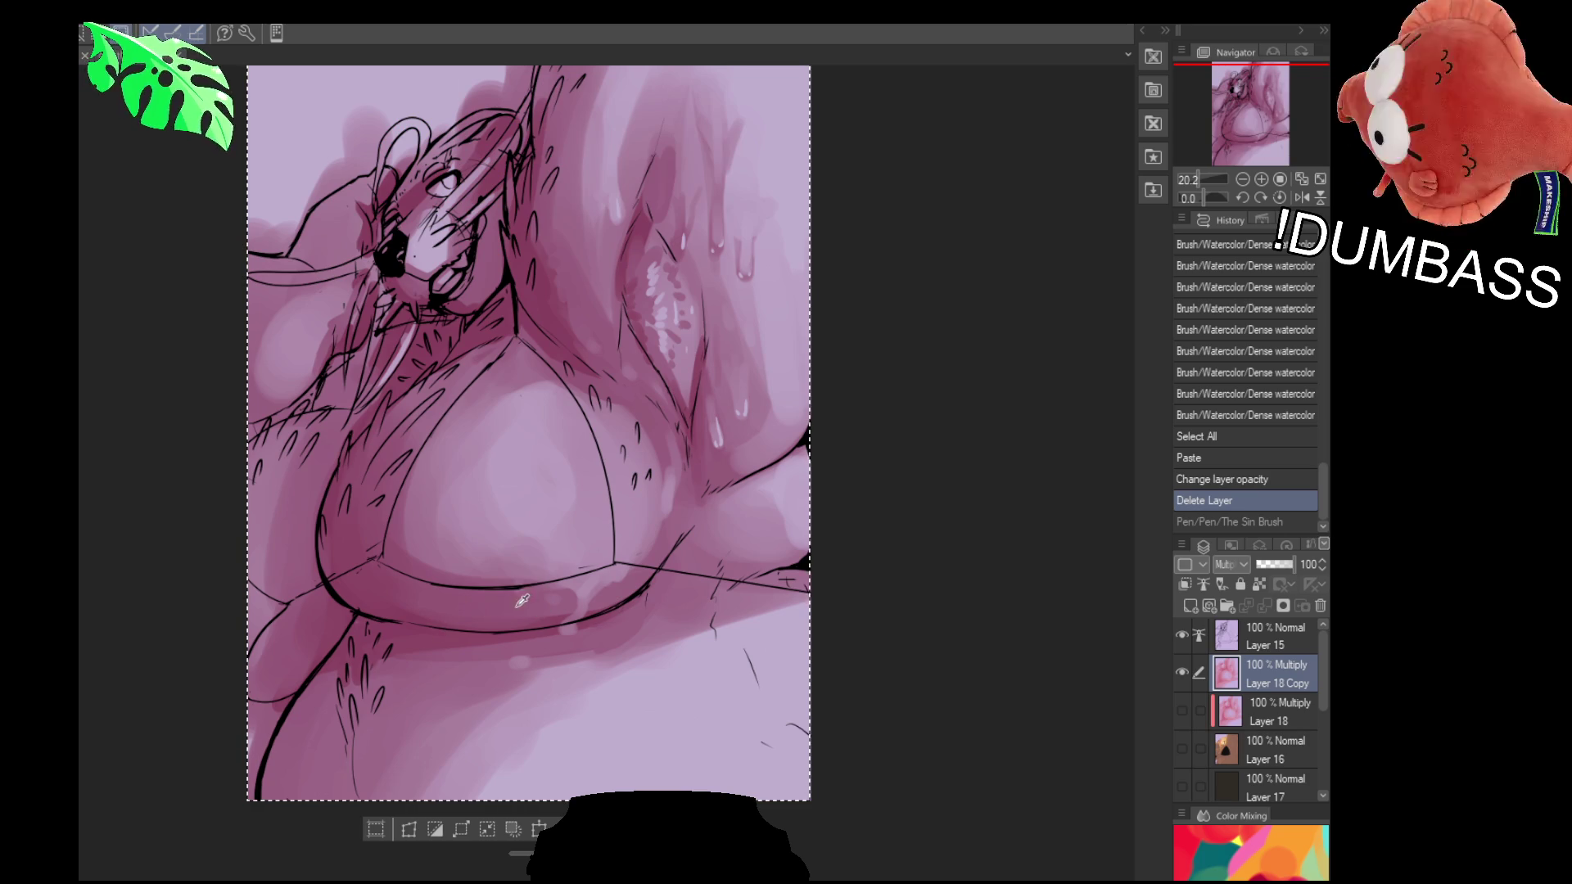
pyautogui.click(1182, 748)
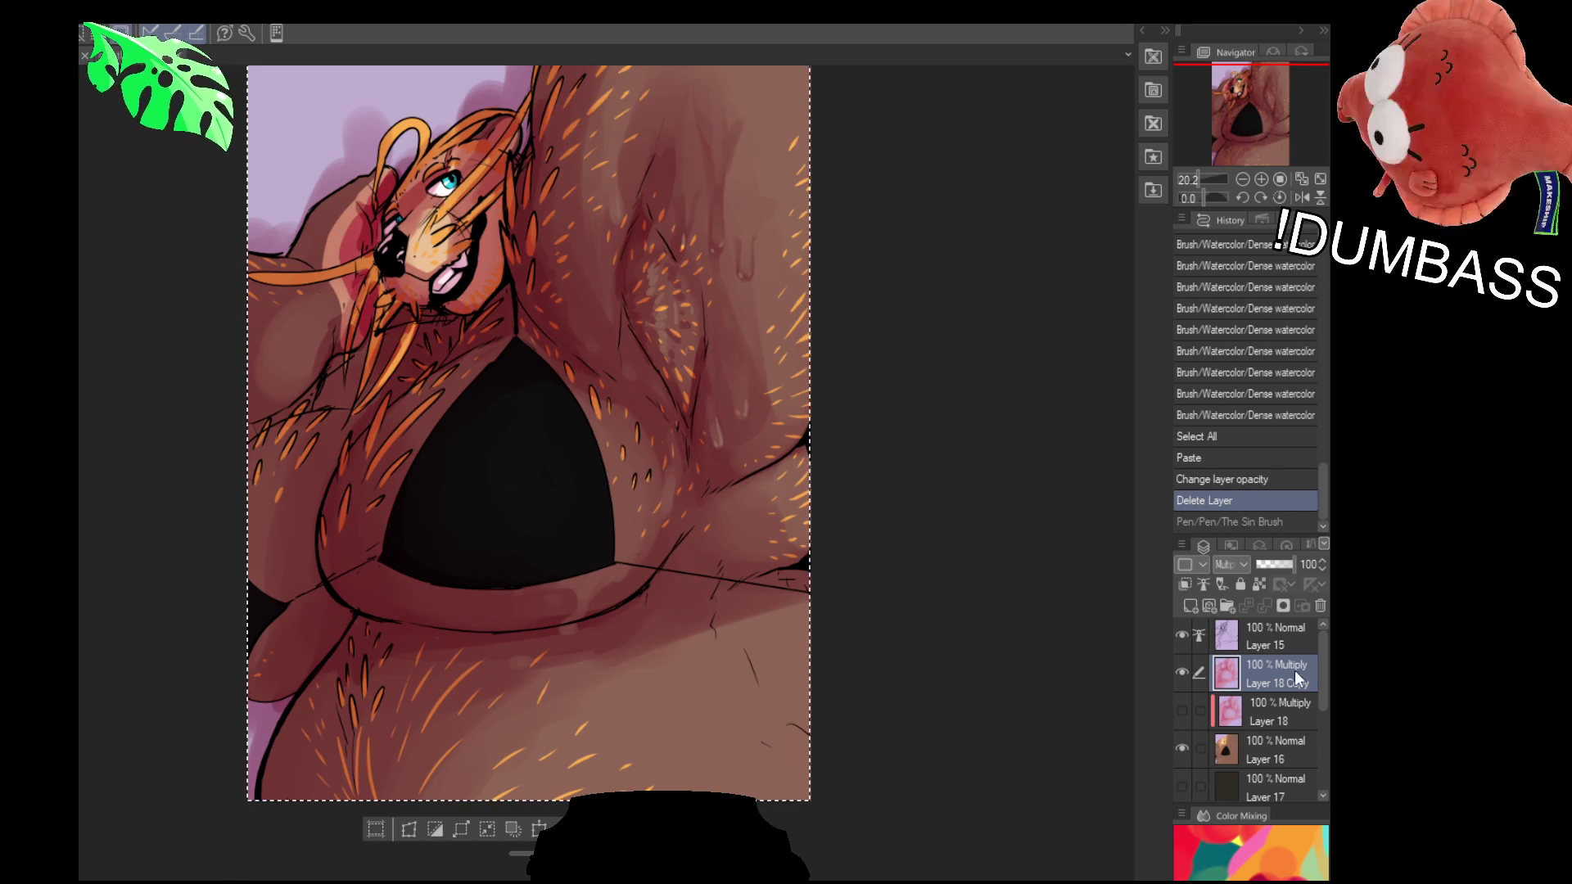
pyautogui.scroll(-3, 1277, 713)
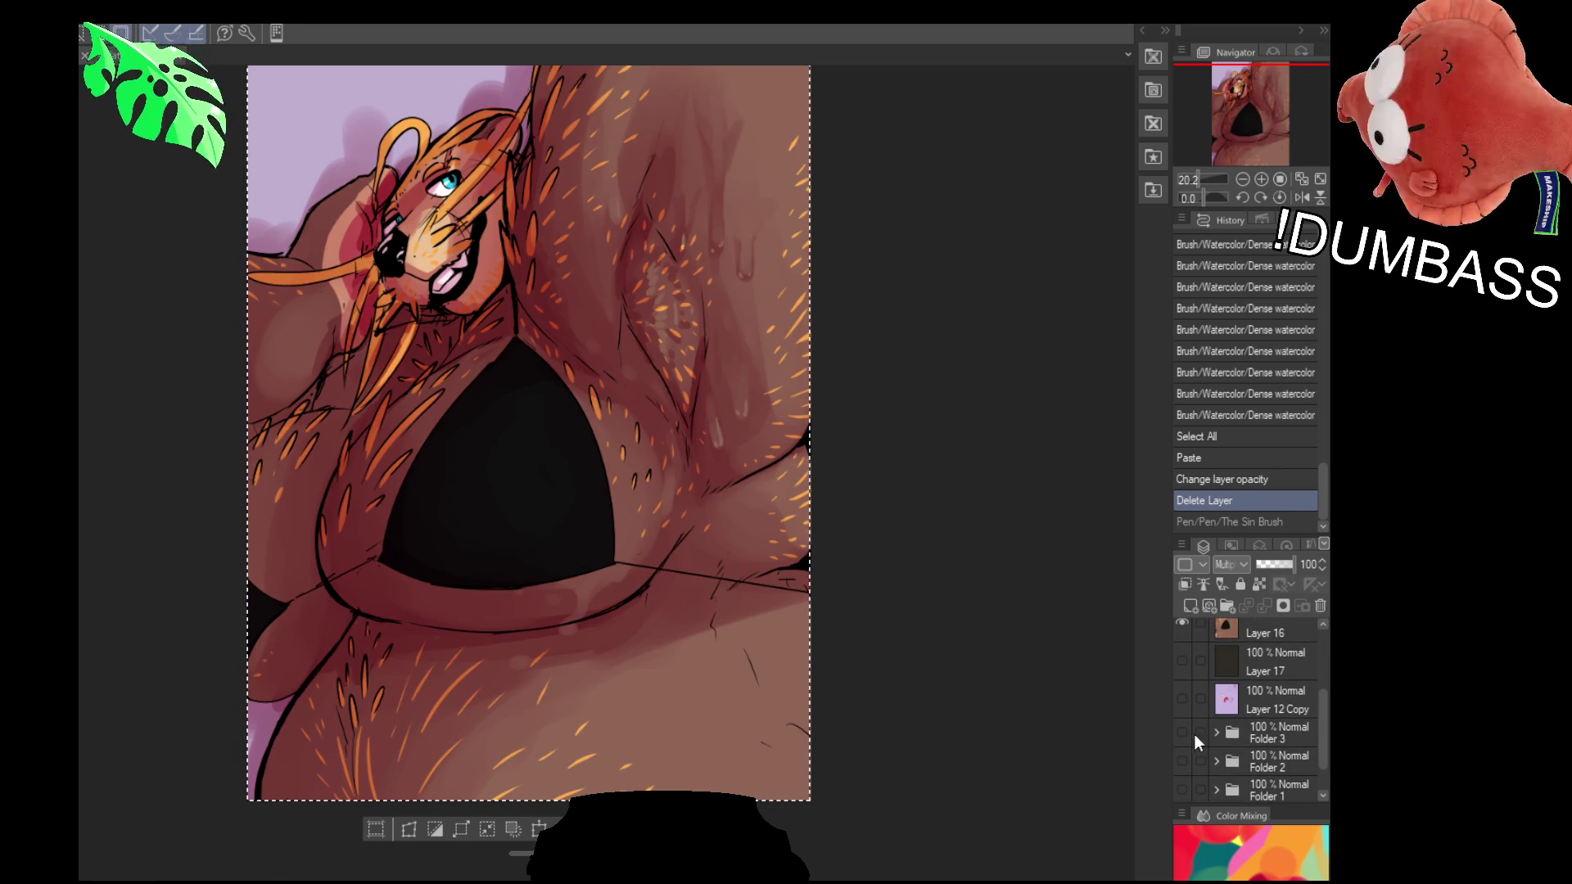
pyautogui.moveTo(1320, 711); pyautogui.dragTo(1329, 764)
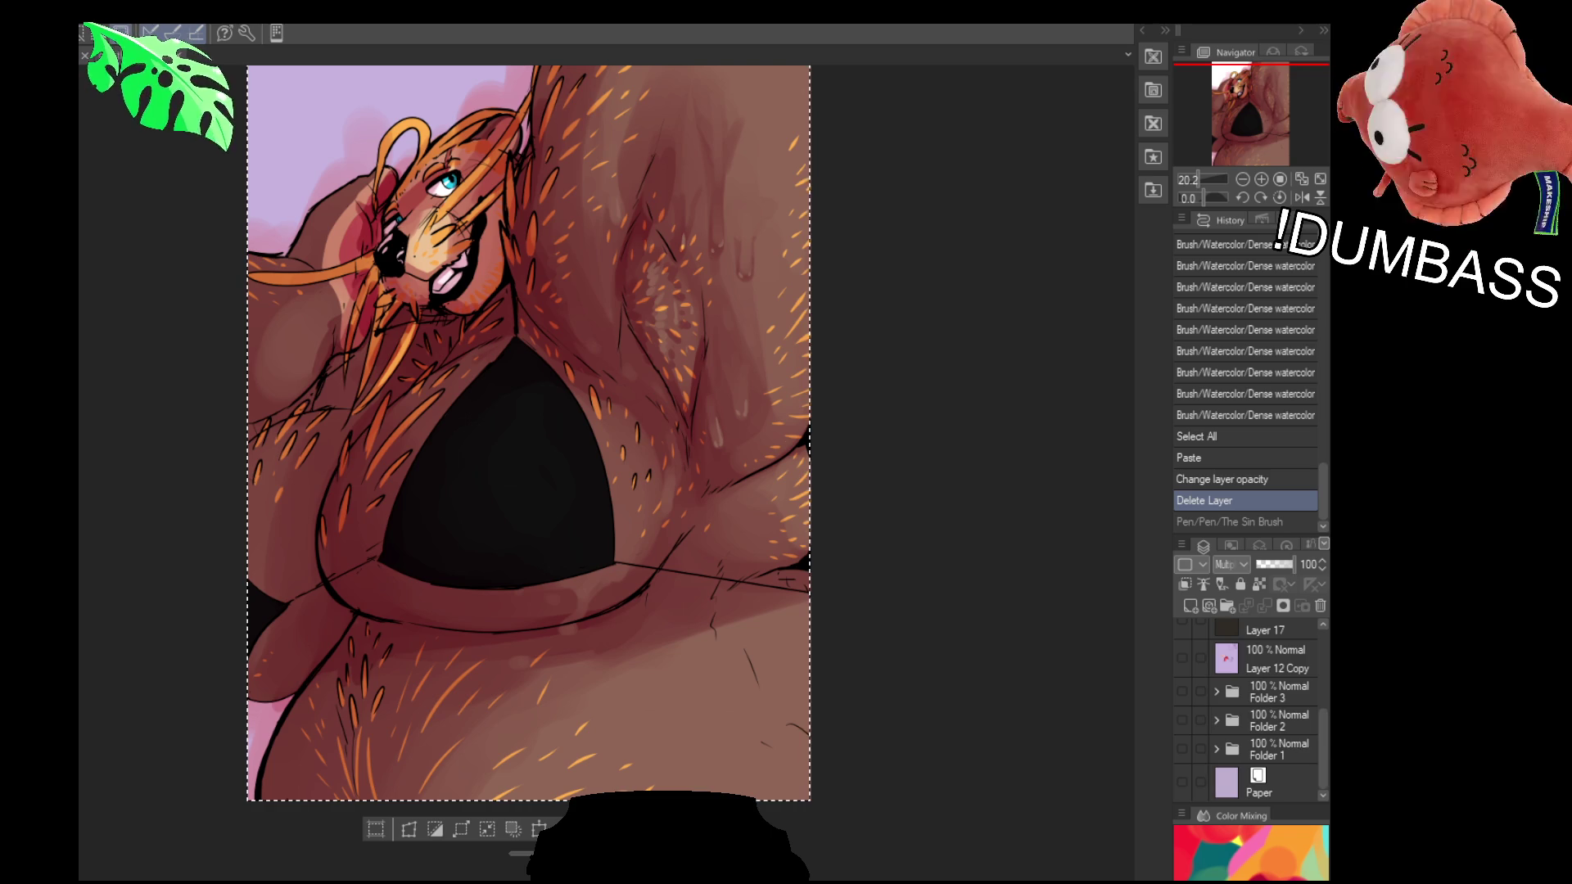
pyautogui.scroll(5, 1287, 640)
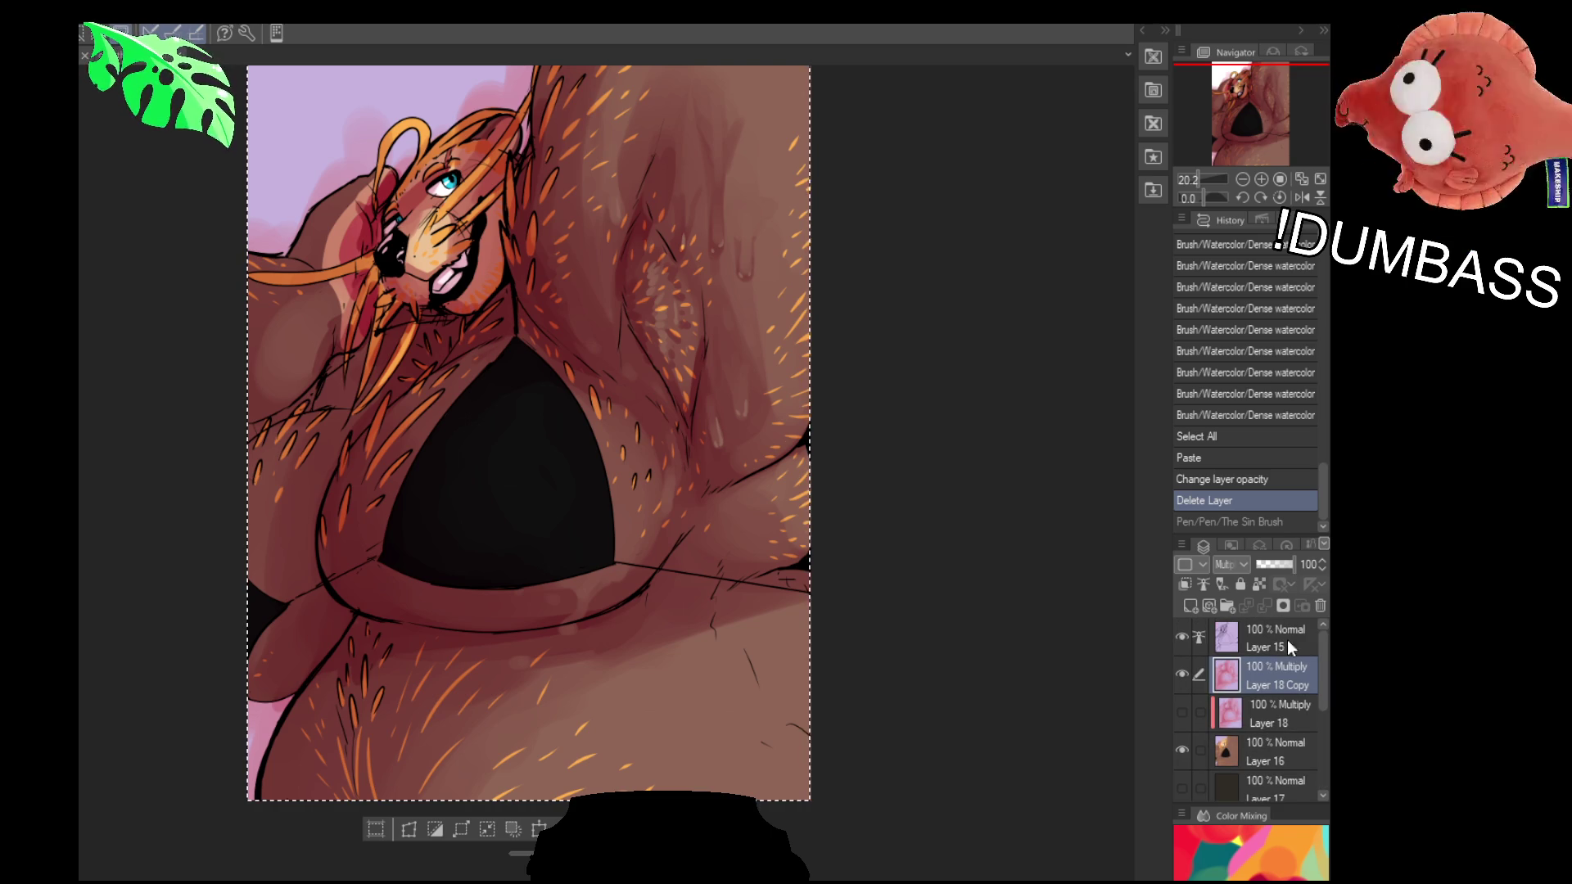
pyautogui.click(1182, 750)
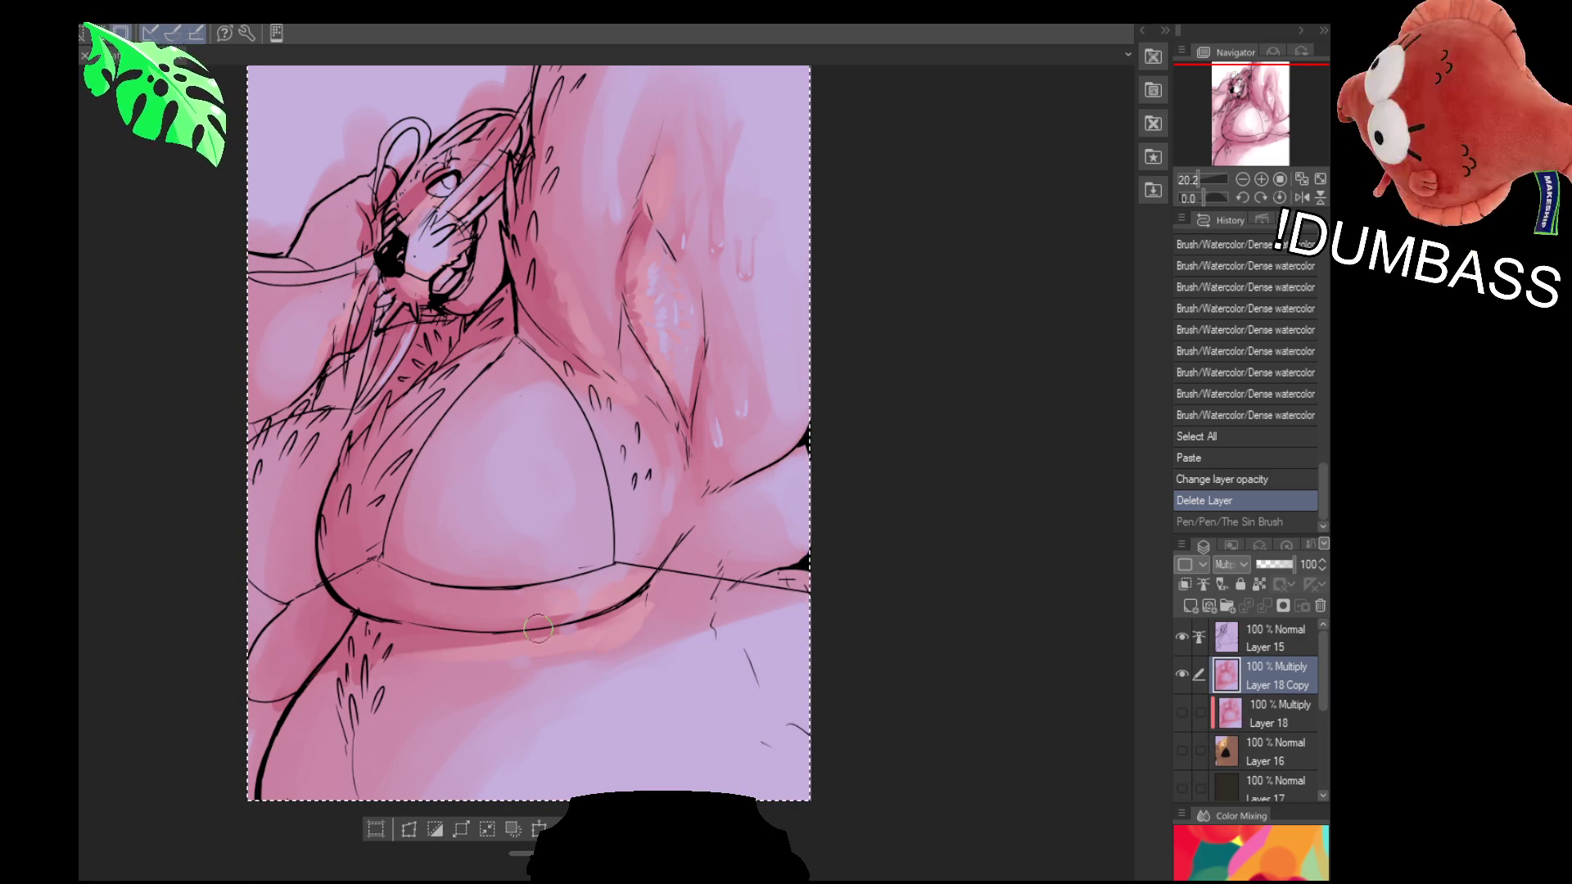
pyautogui.click(1181, 750)
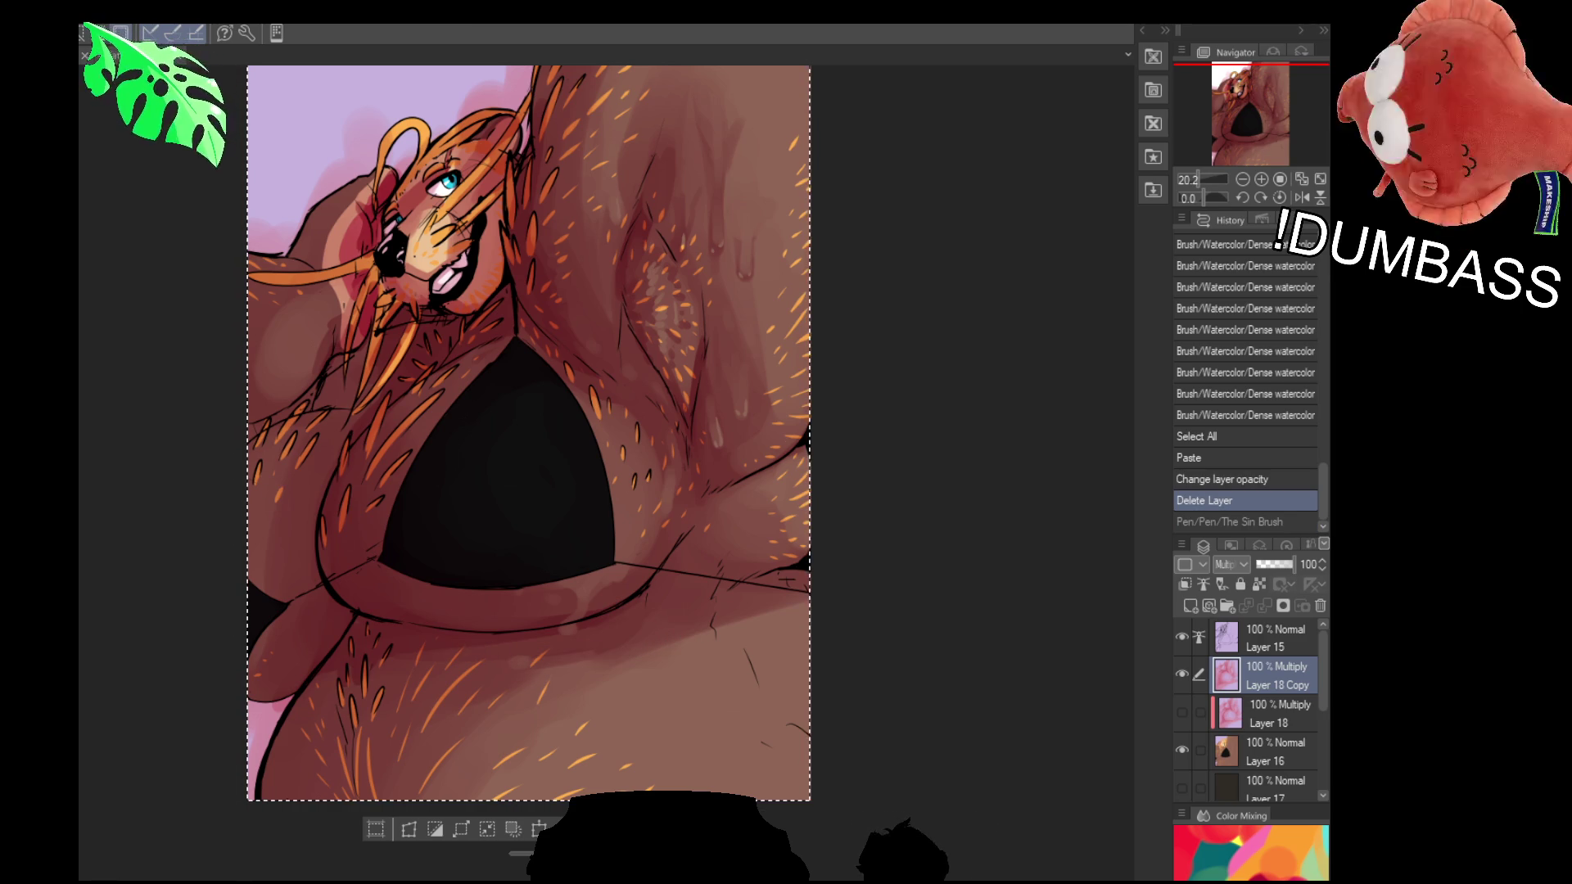
pyautogui.moveTo(745, 559); pyautogui.dragTo(734, 533)
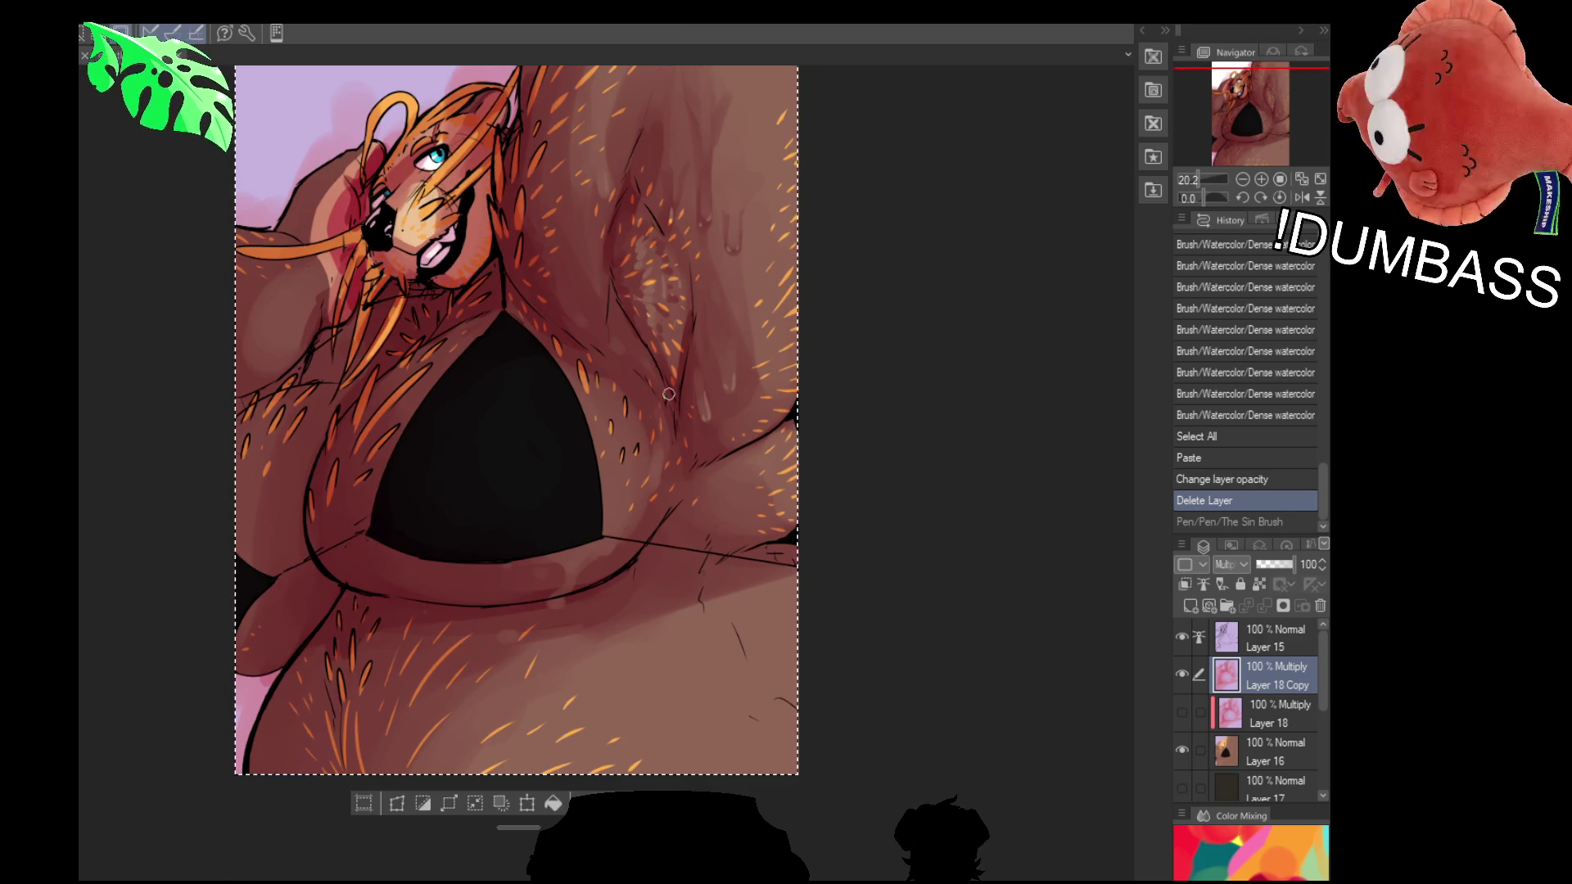
# Paint opaque watercolour shading along the band under the black bikini top
pyautogui.moveTo(499, 609)
pyautogui.mouseDown()
pyautogui.moveTo(541, 625)
pyautogui.moveTo(563, 574)
pyautogui.moveTo(666, 568)
pyautogui.mouseUp()
pyautogui.moveTo(563, 578)
pyautogui.mouseDown()
pyautogui.moveTo(655, 565)
pyautogui.moveTo(631, 530)
pyautogui.moveTo(615, 632)
pyautogui.mouseUp()
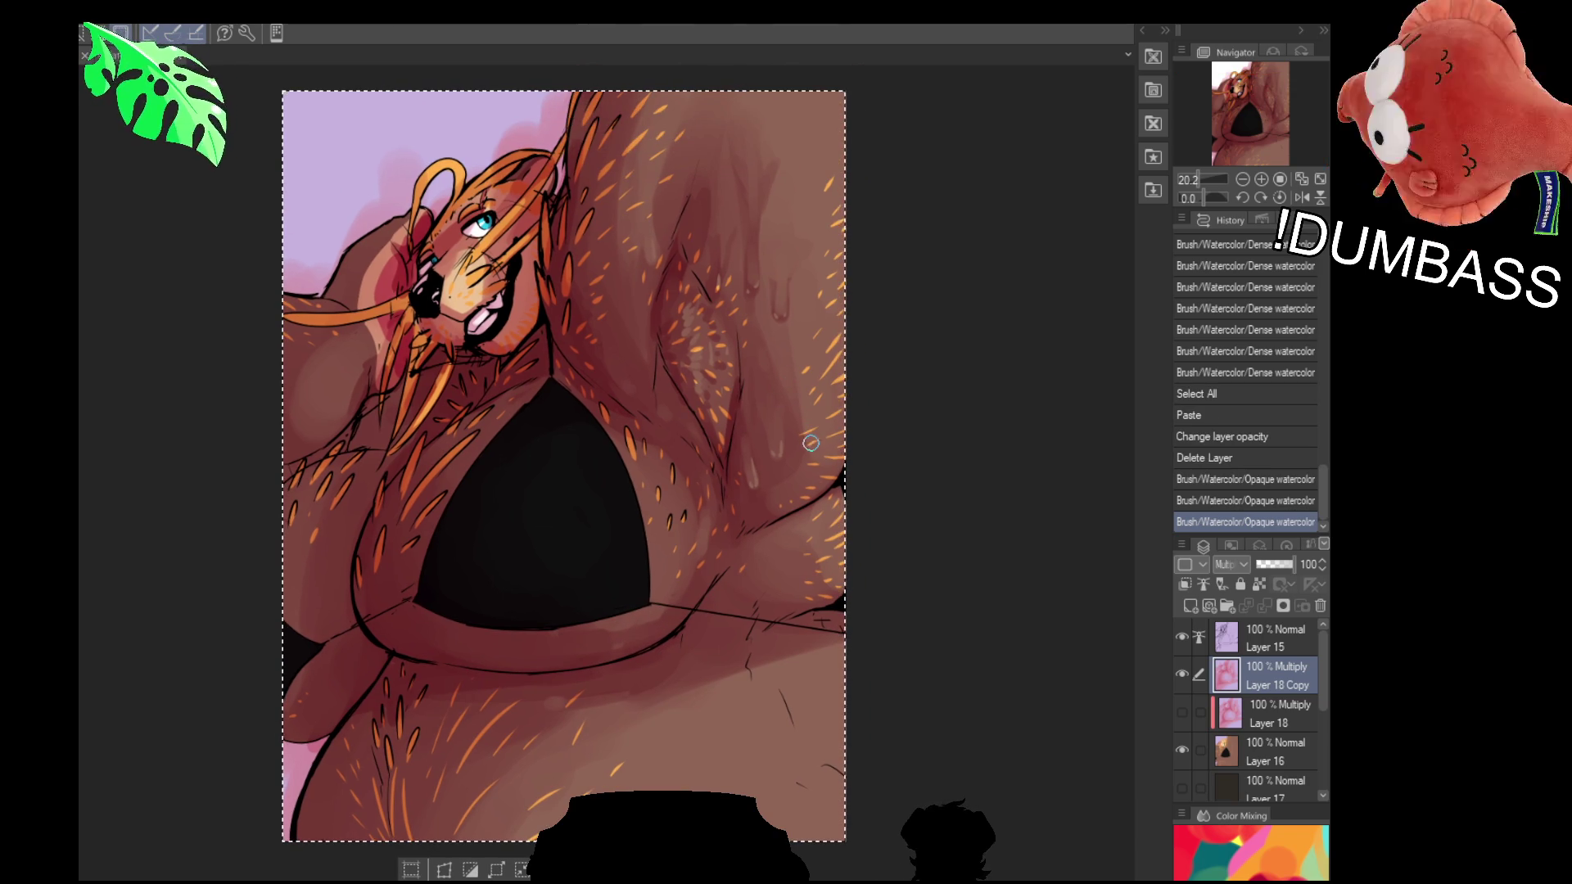
pyautogui.hotkey('ctrl', 'z')
pyautogui.hotkey('ctrl', 'z')
pyautogui.hotkey('ctrl', 'z')
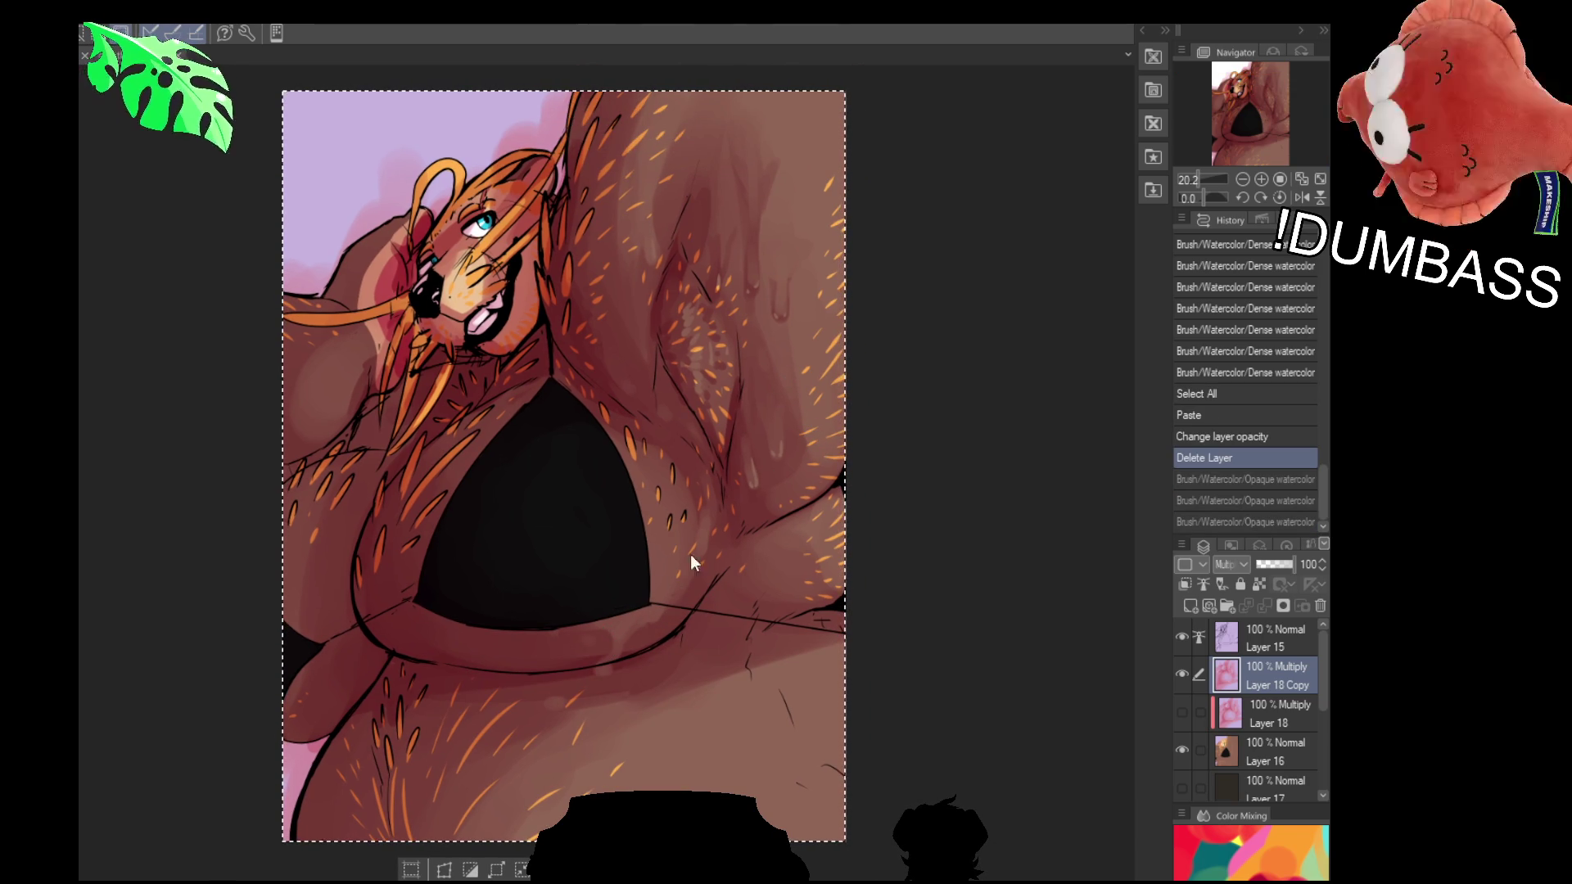
pyautogui.hotkey('ctrl', 'y')
pyautogui.hotkey('ctrl', 'y')
pyautogui.hotkey('ctrl', 'y')
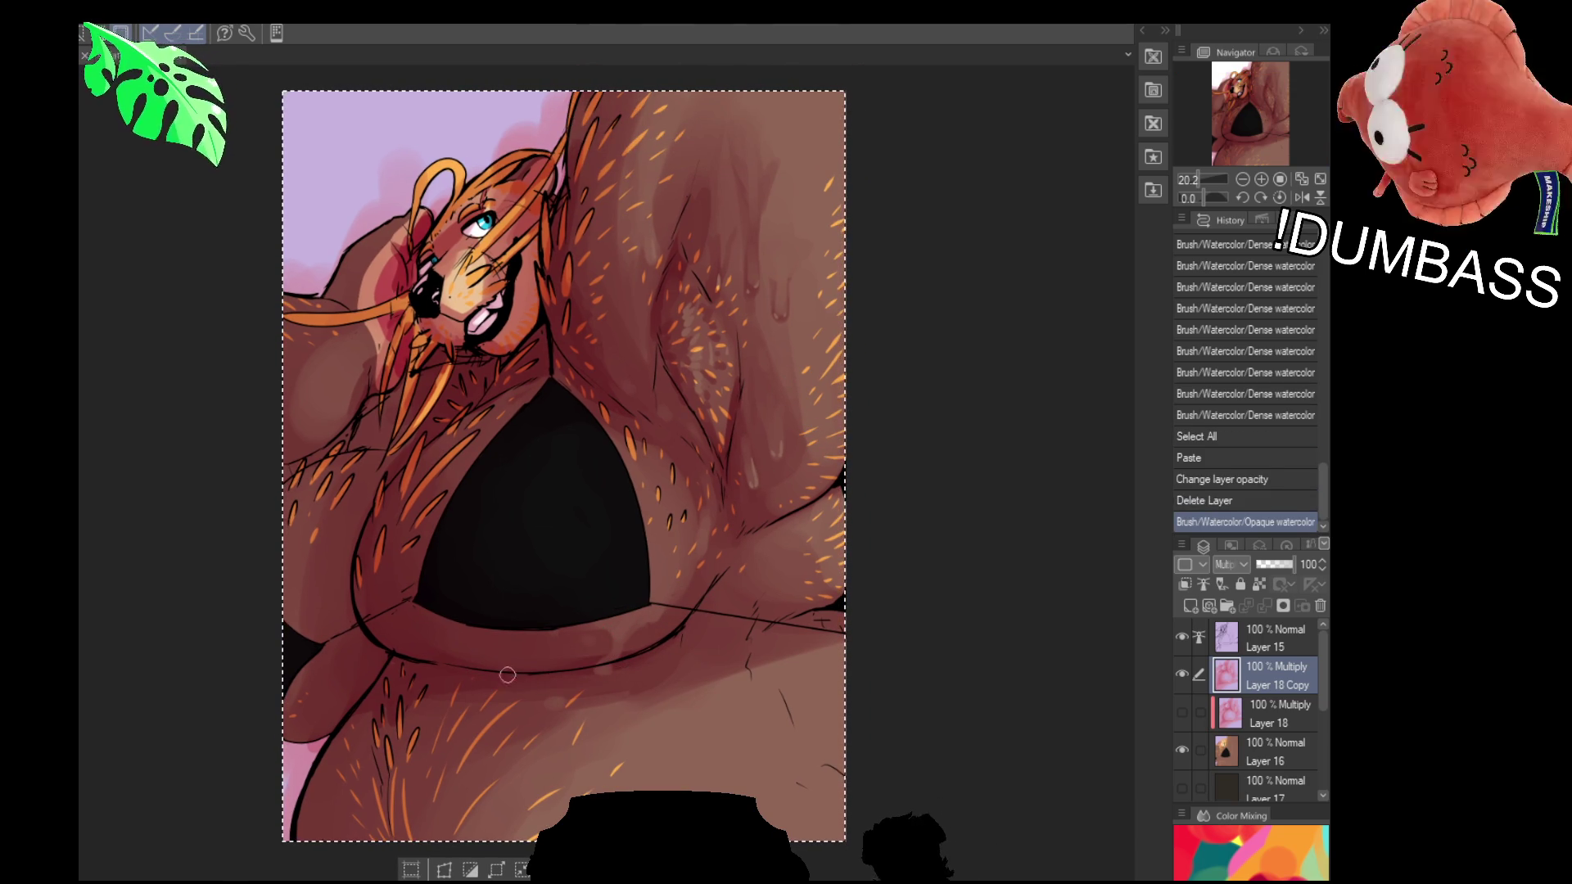
# Erase stray paint near the band and lighten bits of shading on the arm and side
pyautogui.moveTo(721, 462); pyautogui.dragTo(704, 446)
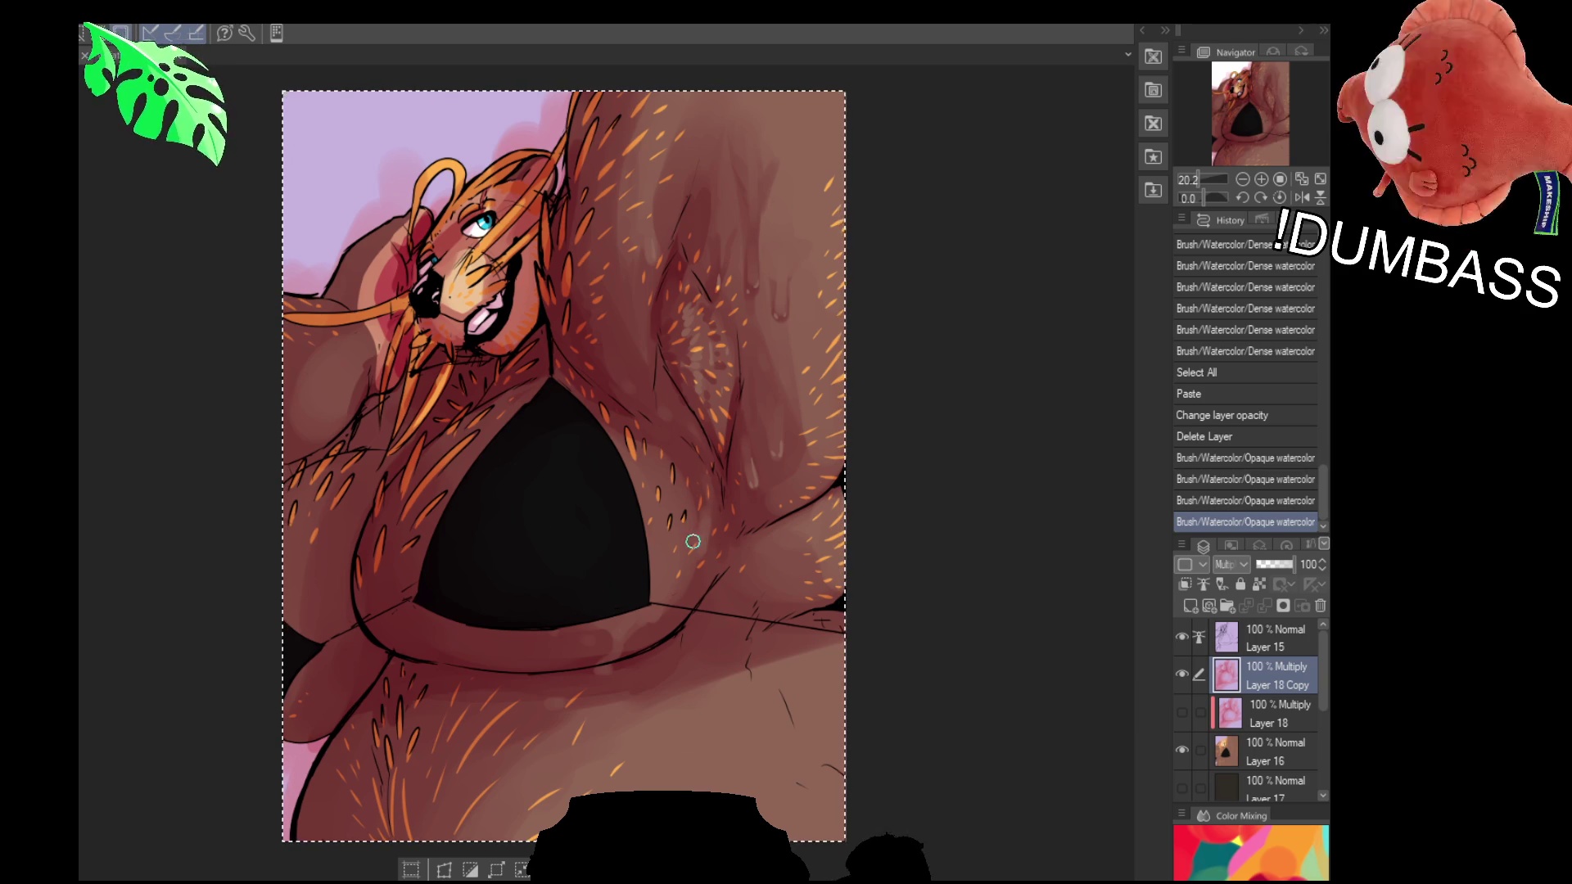
pyautogui.moveTo(608, 647); pyautogui.dragTo(611, 663)
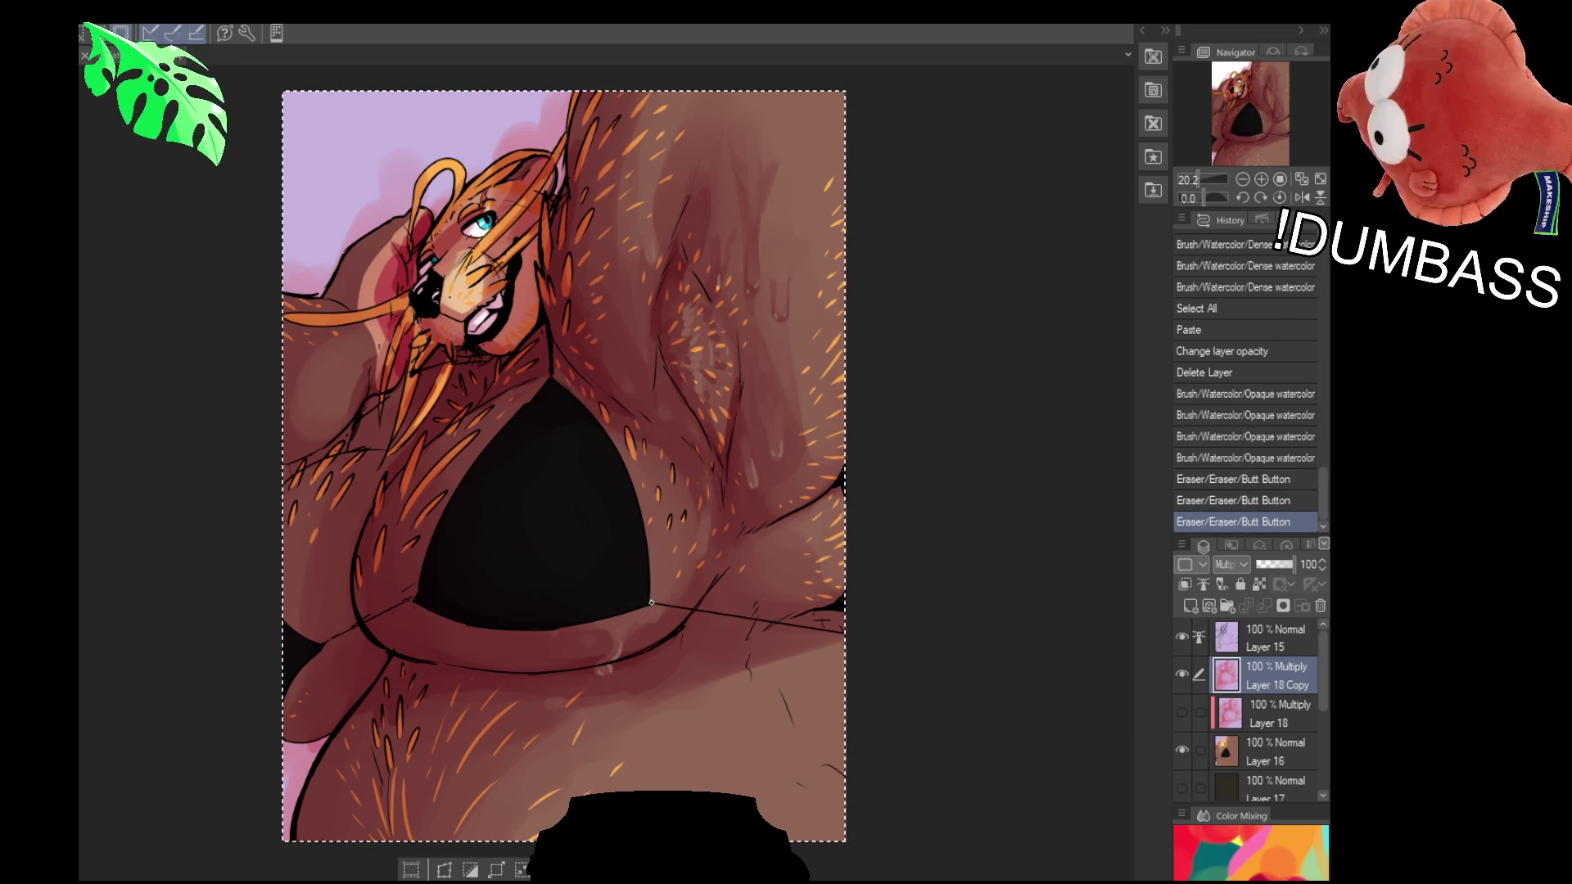
pyautogui.moveTo(688, 586); pyautogui.dragTo(699, 524)
pyautogui.scroll(2, 705, 456)
pyautogui.moveTo(652, 337)
pyautogui.mouseDown()
pyautogui.moveTo(663, 299)
pyautogui.moveTo(756, 361)
pyautogui.mouseUp()
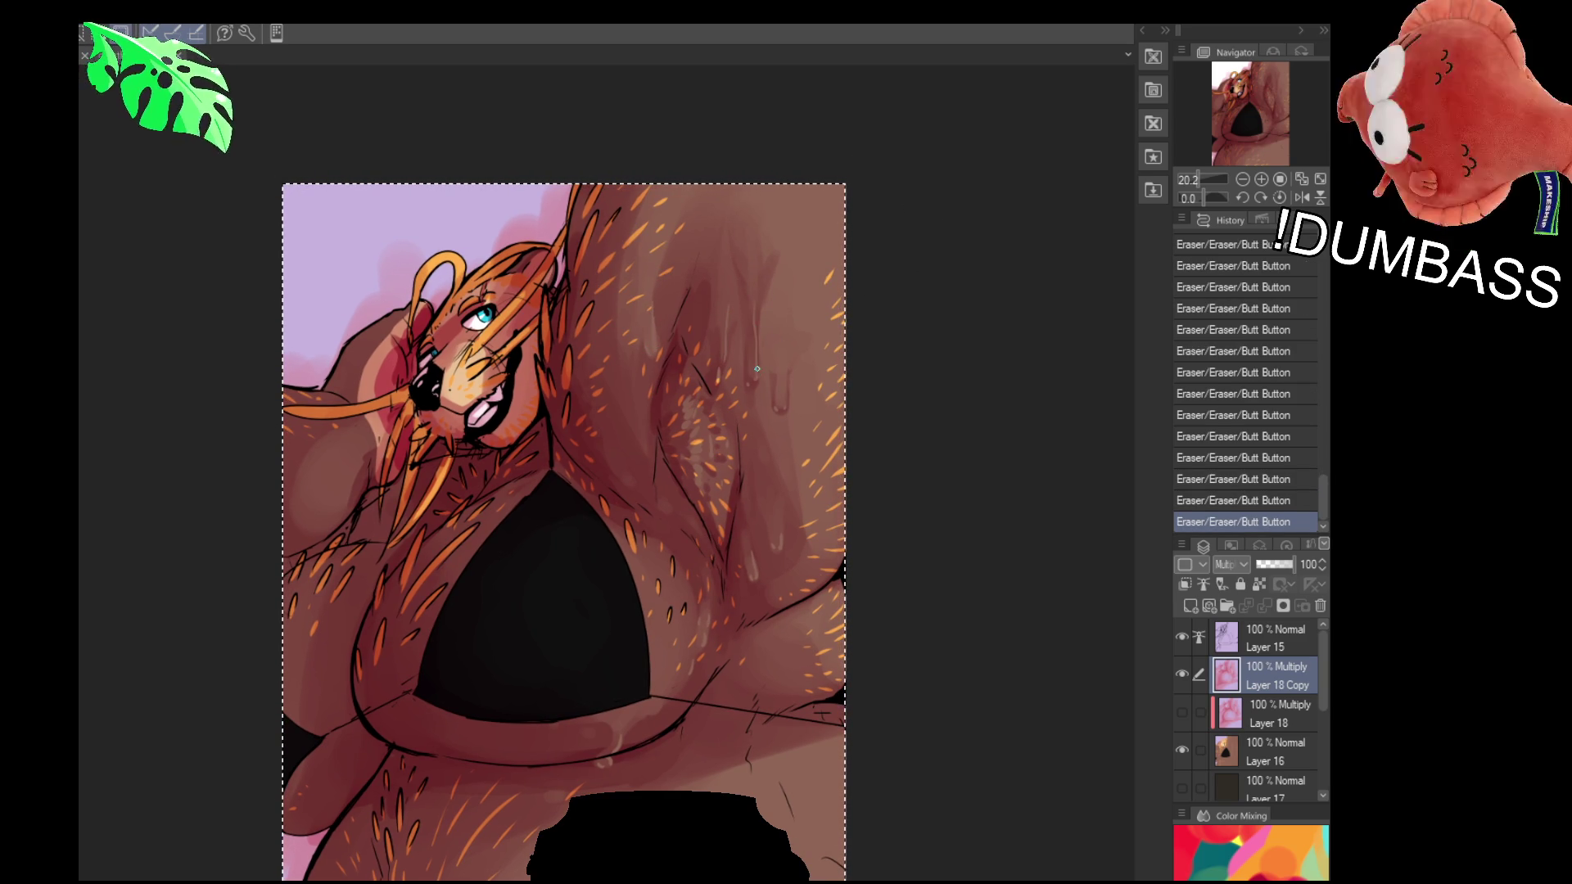
pyautogui.moveTo(774, 451); pyautogui.dragTo(782, 537)
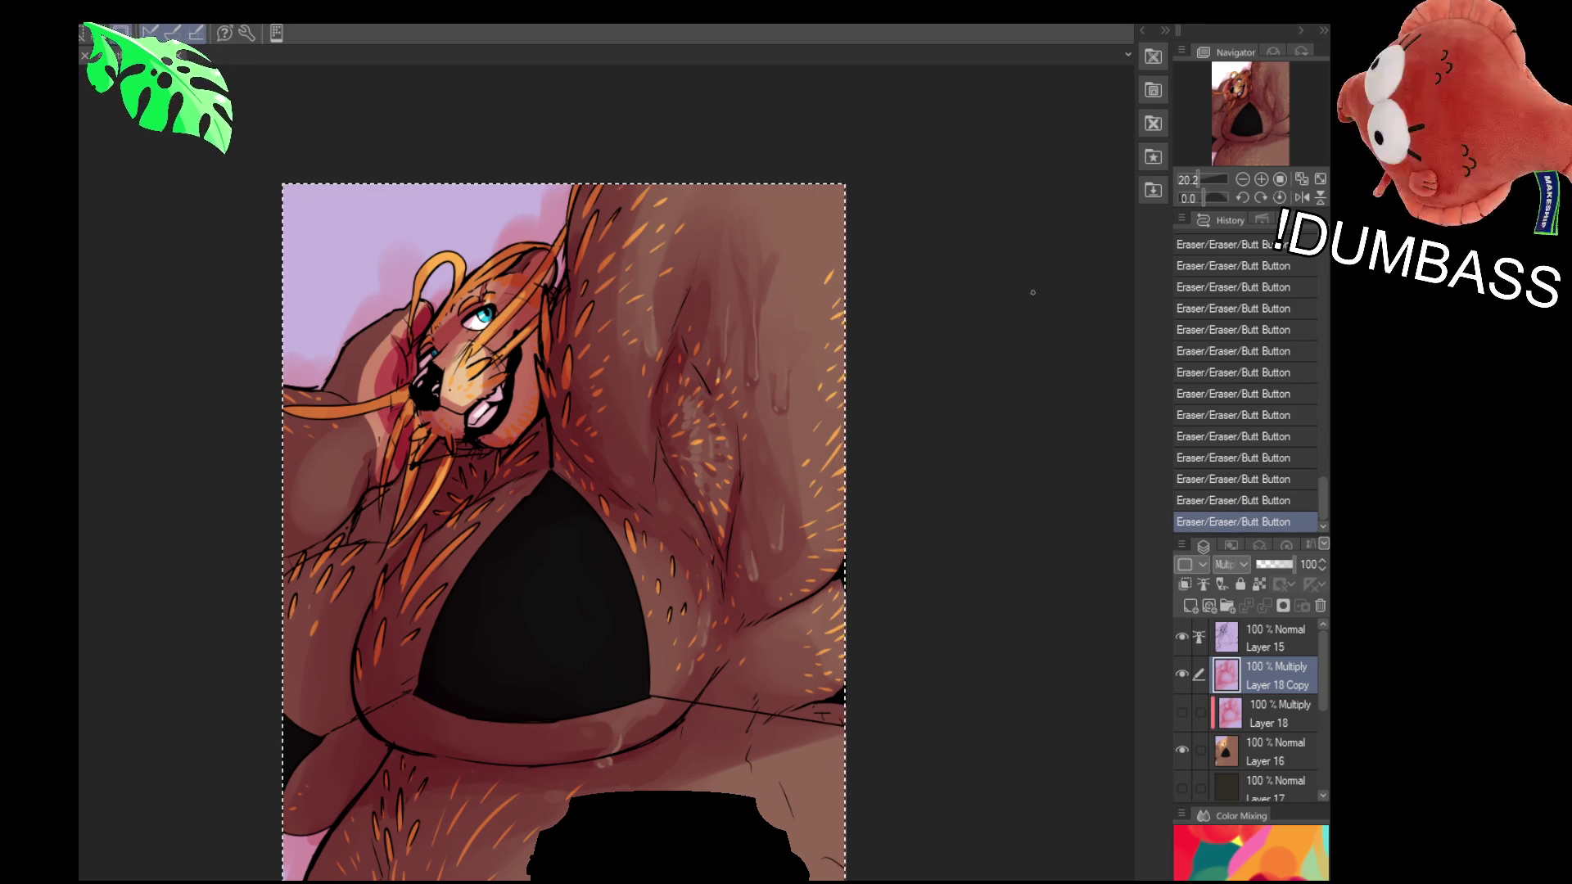
pyautogui.moveTo(959, 395); pyautogui.dragTo(962, 386)
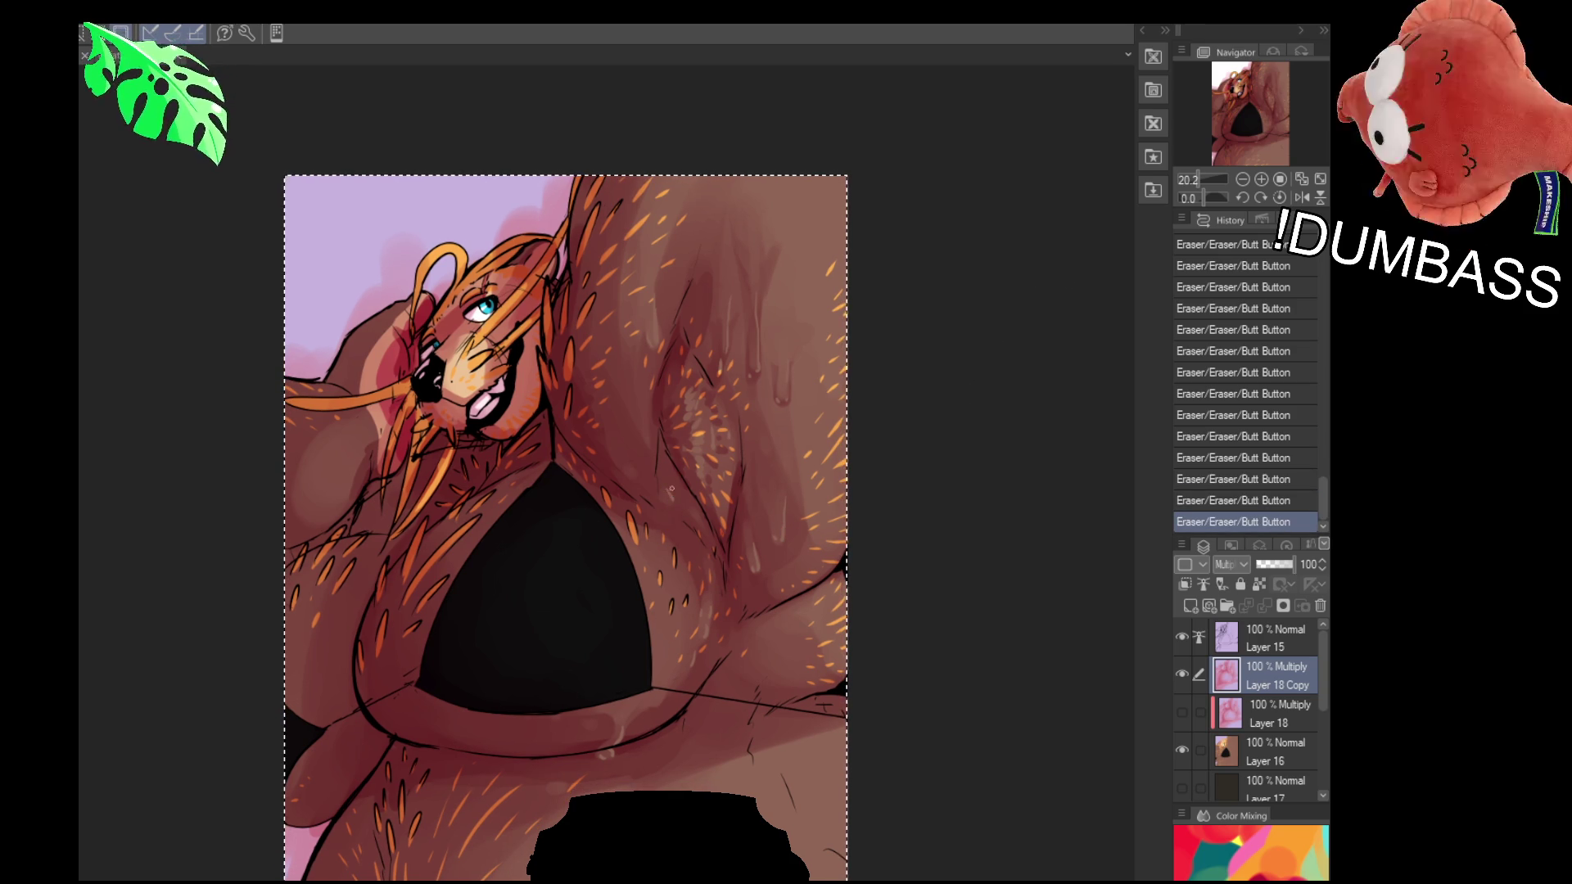
pyautogui.hotkey('ctrl', 'z')
pyautogui.hotkey('ctrl', 'z')
pyautogui.hotkey('ctrl', 'y')
pyautogui.hotkey('ctrl', 'y')
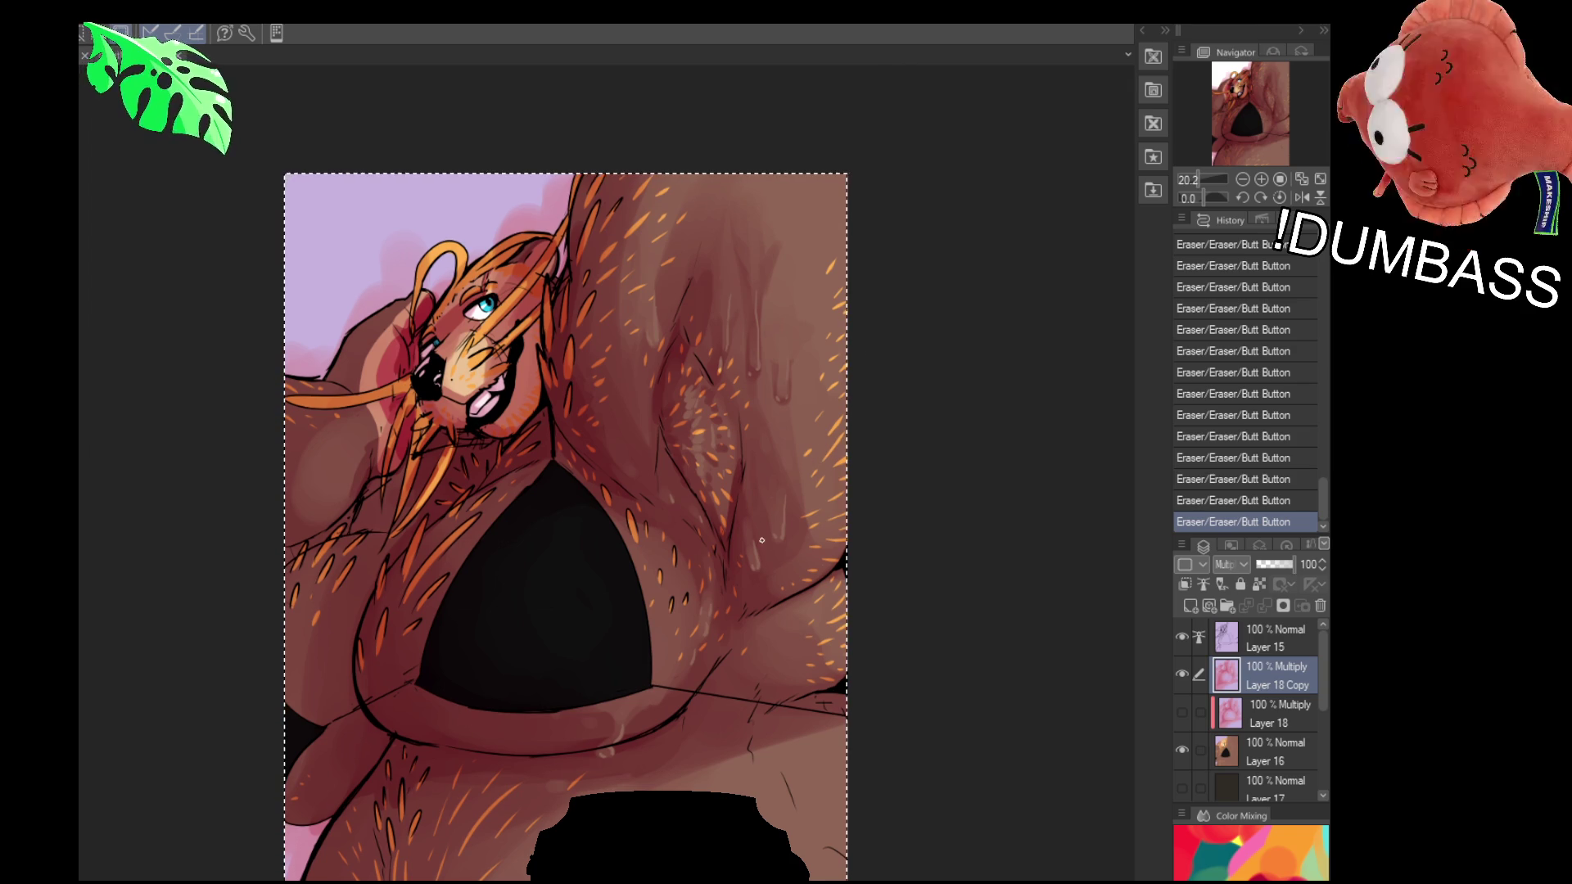
pyautogui.moveTo(701, 583); pyautogui.dragTo(713, 586)
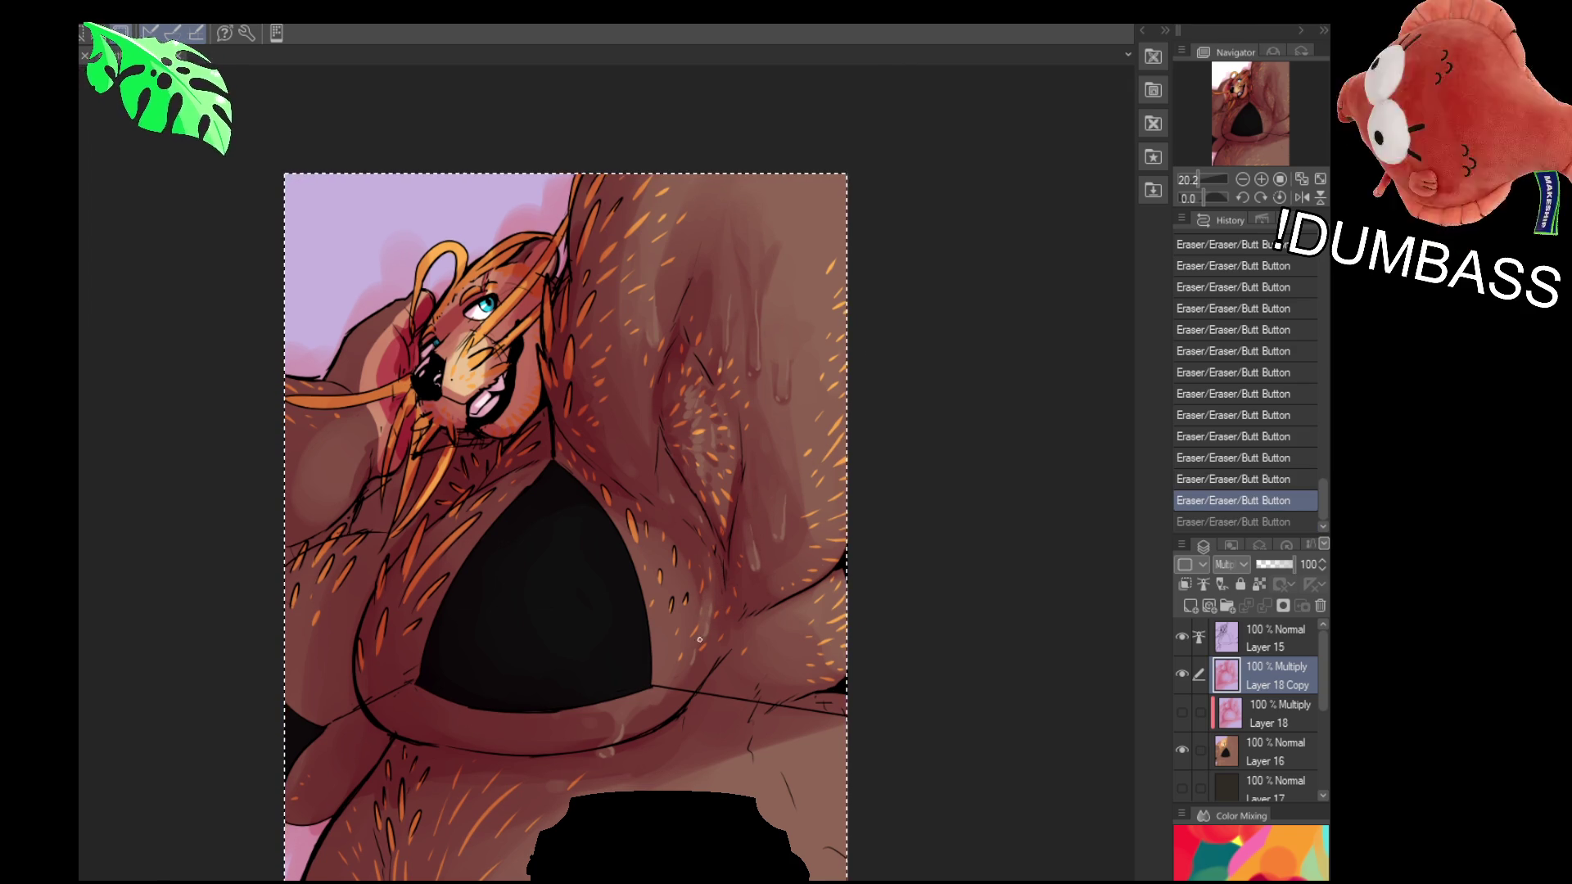
pyautogui.hotkey('ctrl', 'y')
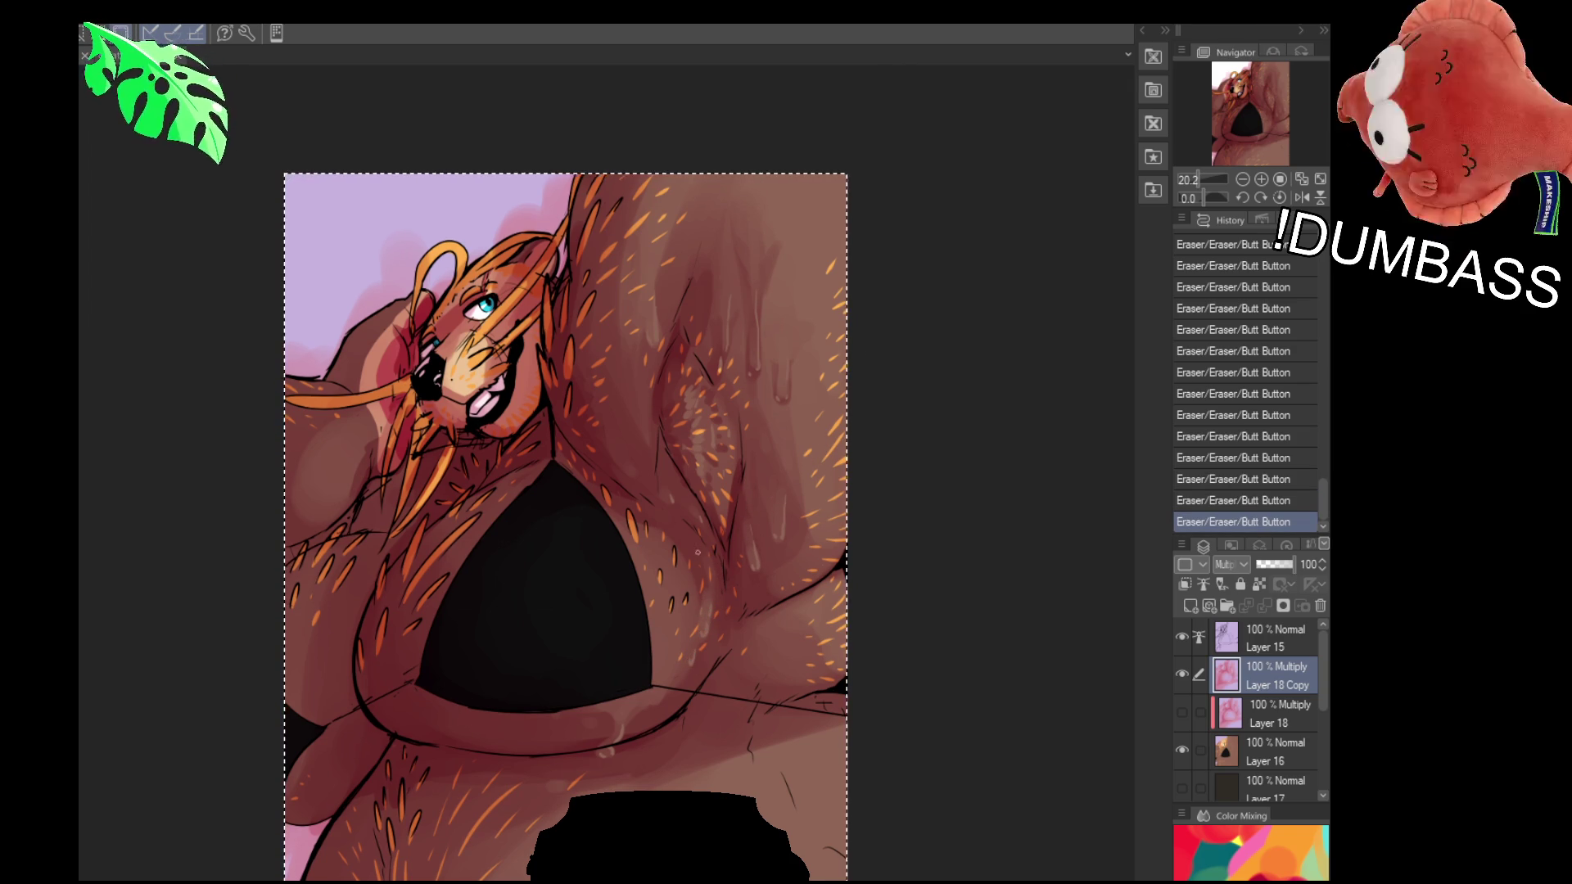
pyautogui.moveTo(705, 547); pyautogui.dragTo(714, 582)
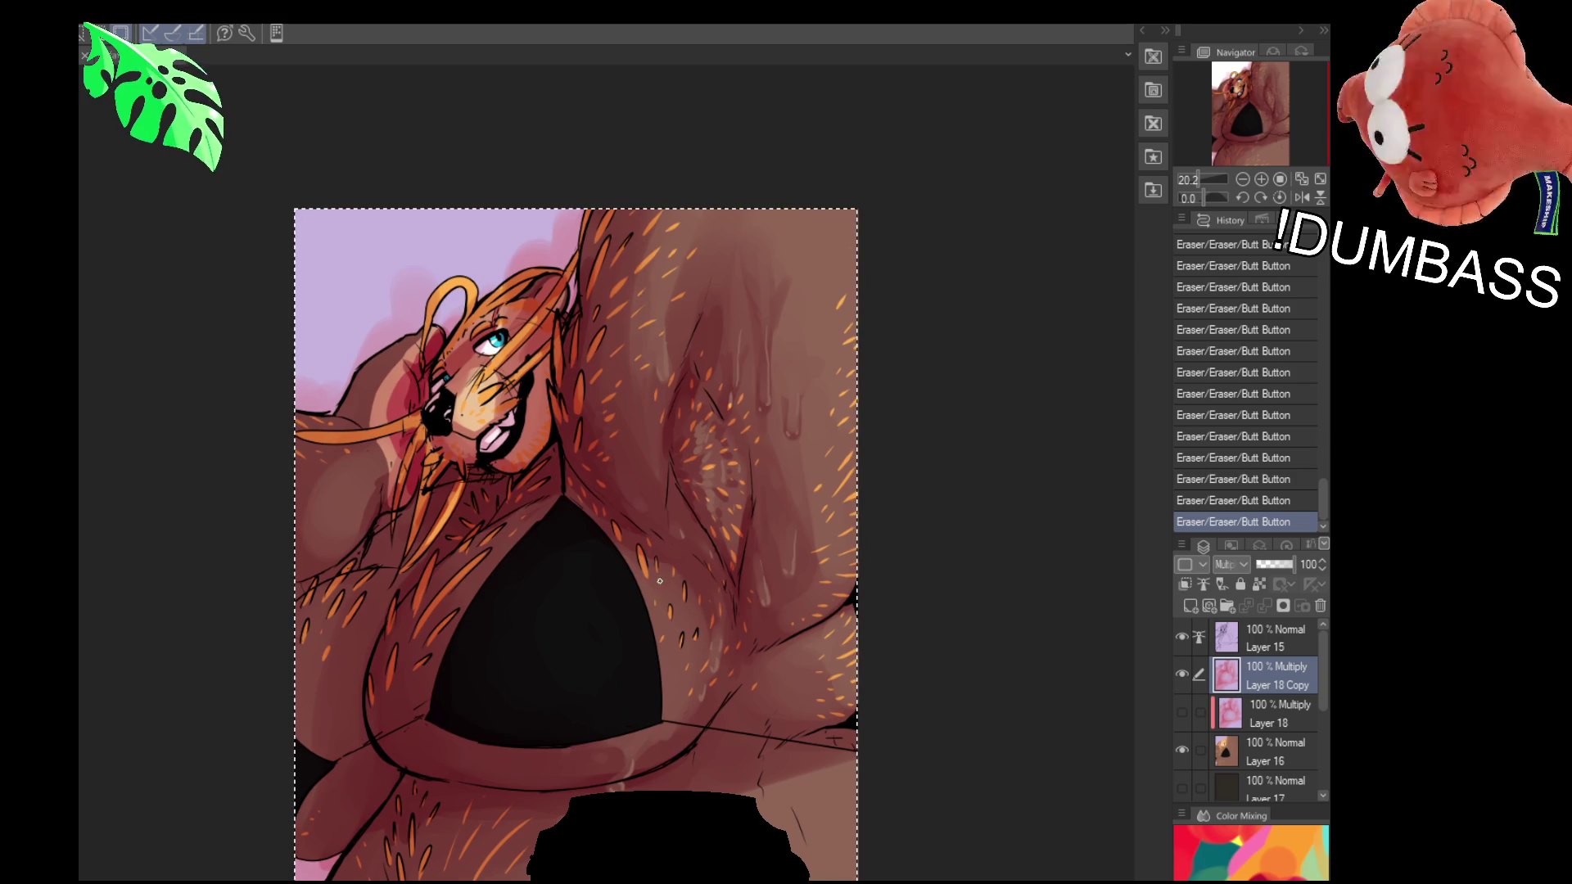
# Show the dark background and add an orange gradient layer at 41% Overlay, then deselect
pyautogui.click(1182, 786)
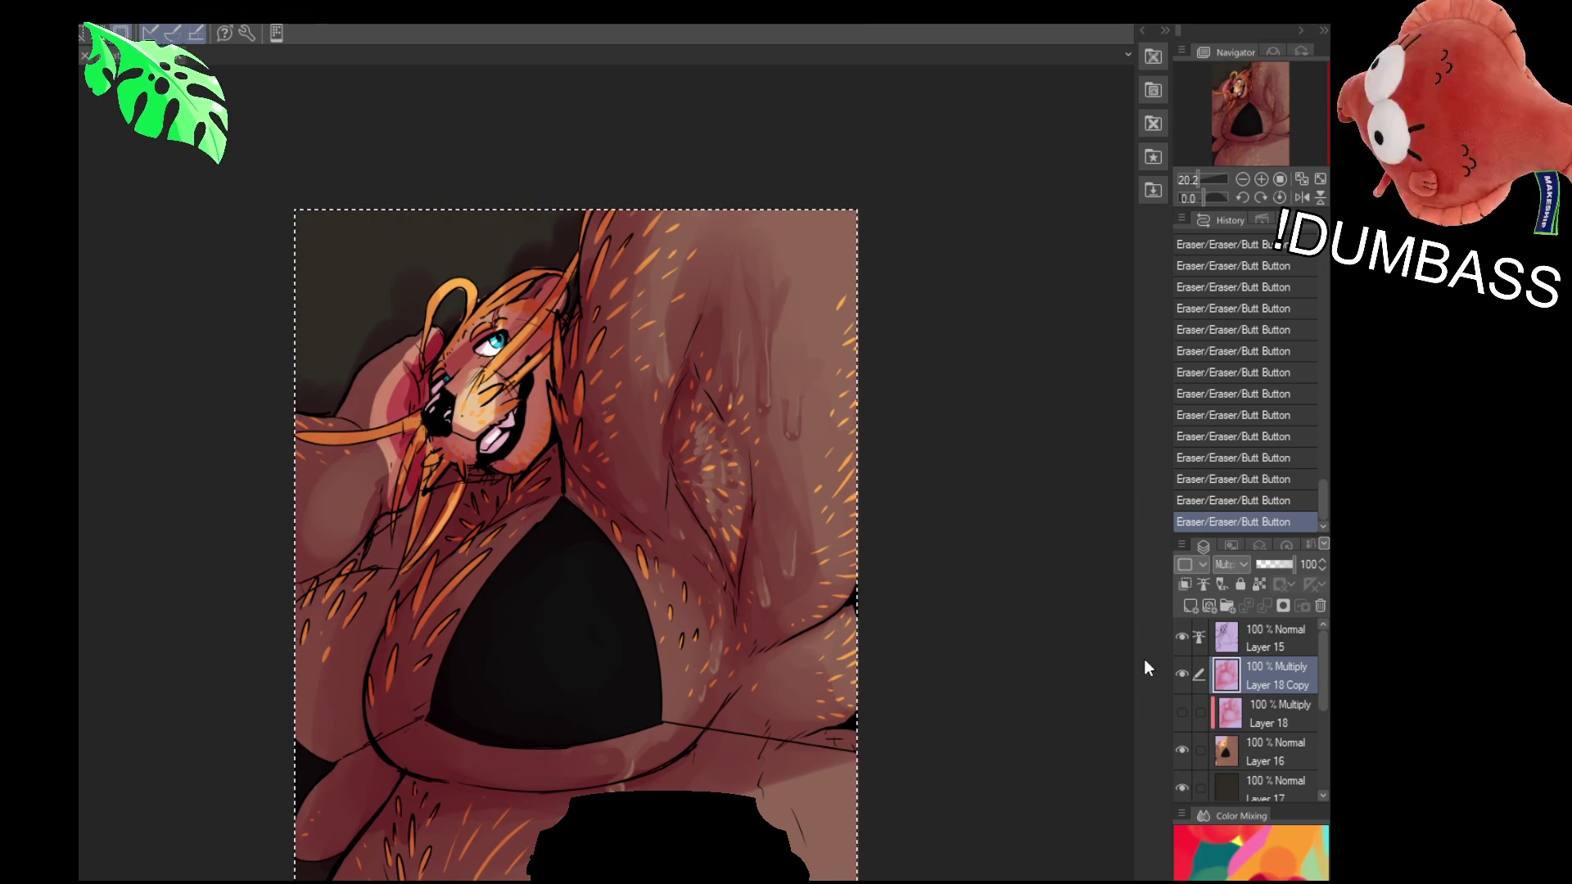
pyautogui.moveTo(1053, 870)
pyautogui.mouseDown()
pyautogui.moveTo(1031, 755)
pyautogui.moveTo(1031, 792)
pyautogui.moveTo(1030, 773)
pyautogui.mouseUp()
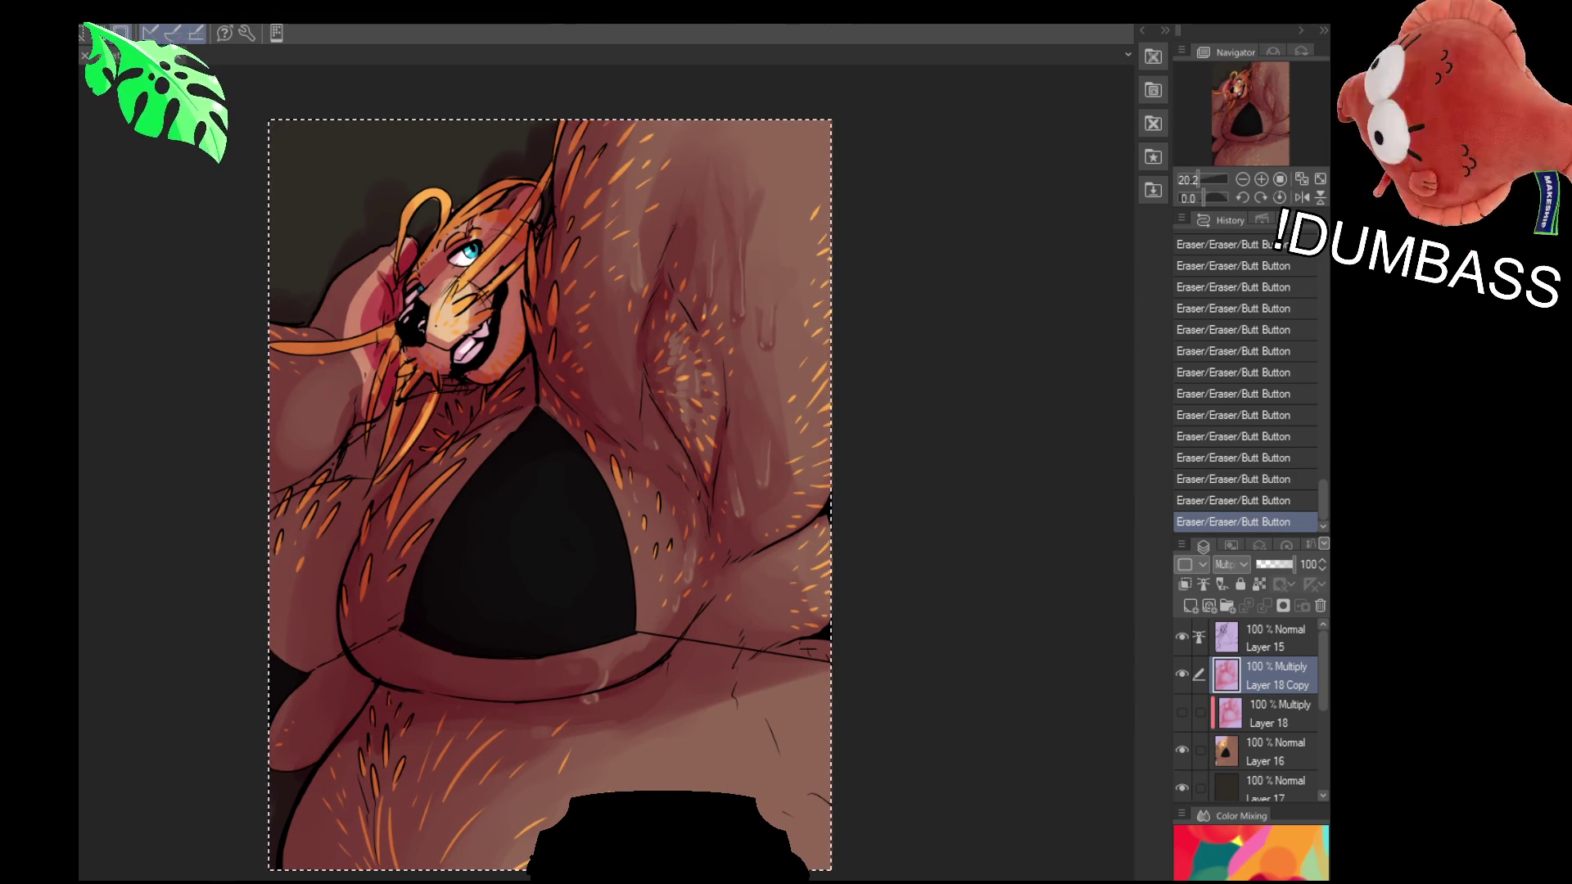
pyautogui.click(1191, 606)
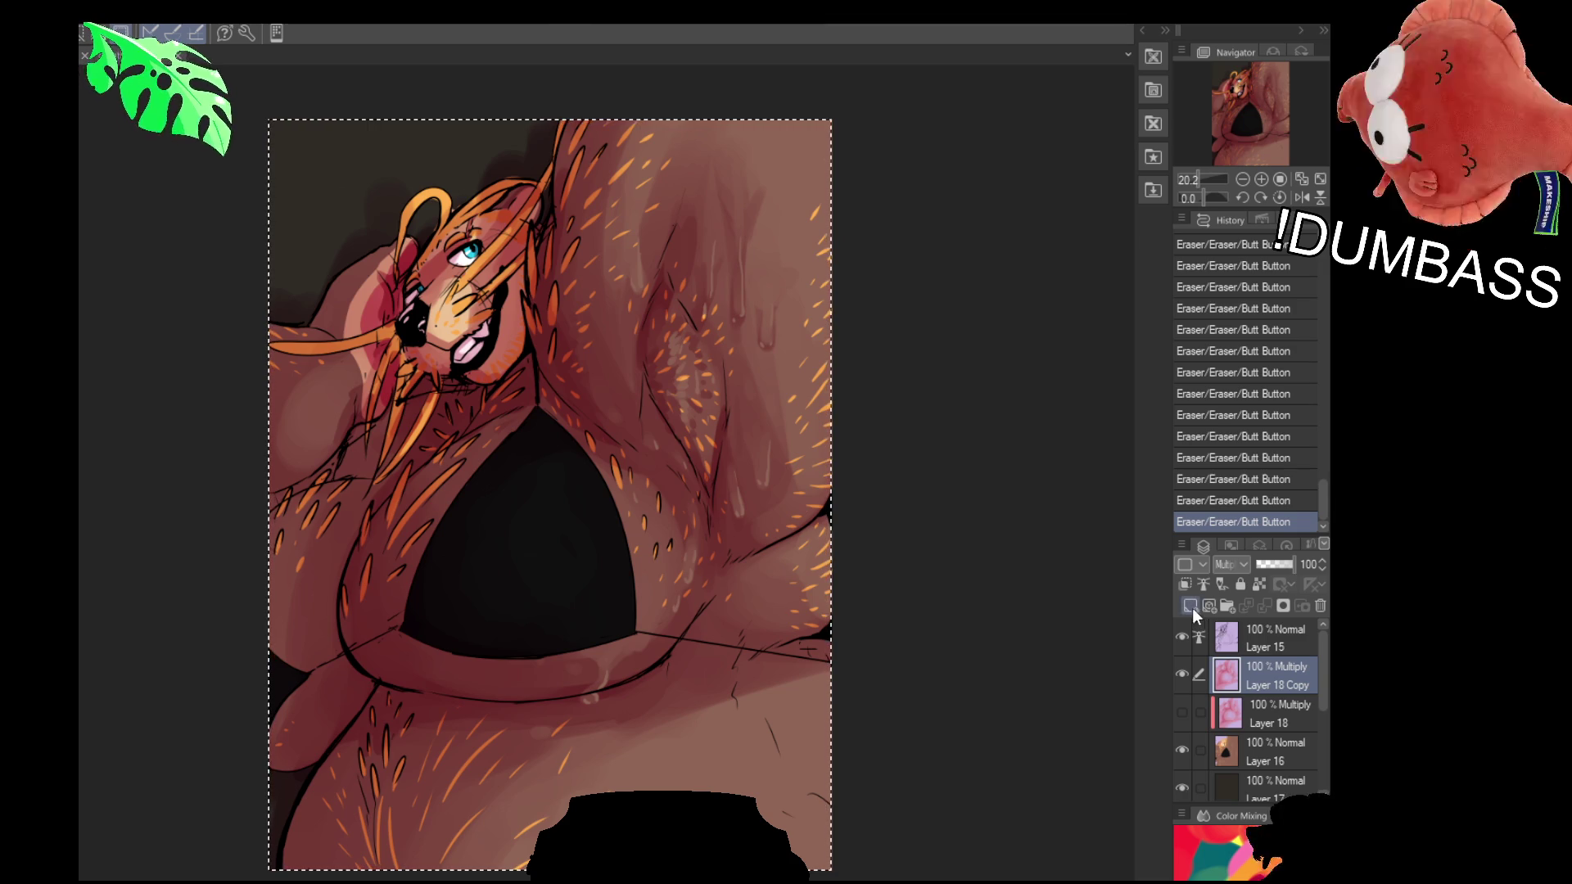
pyautogui.moveTo(1020, 147); pyautogui.dragTo(565, 688)
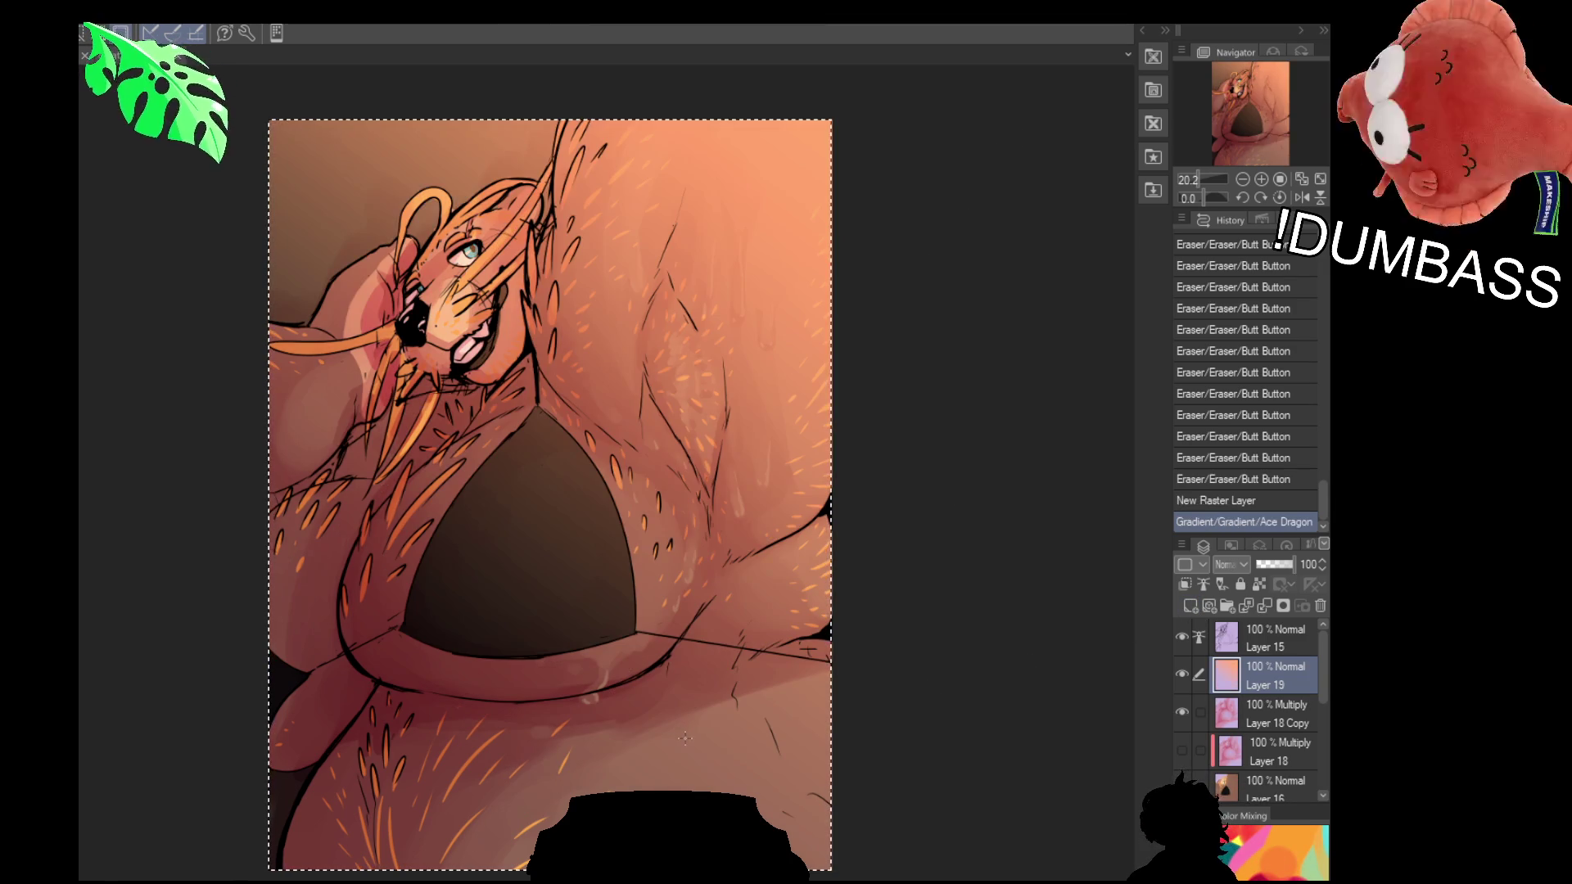
pyautogui.moveTo(1280, 566); pyautogui.dragTo(1271, 567)
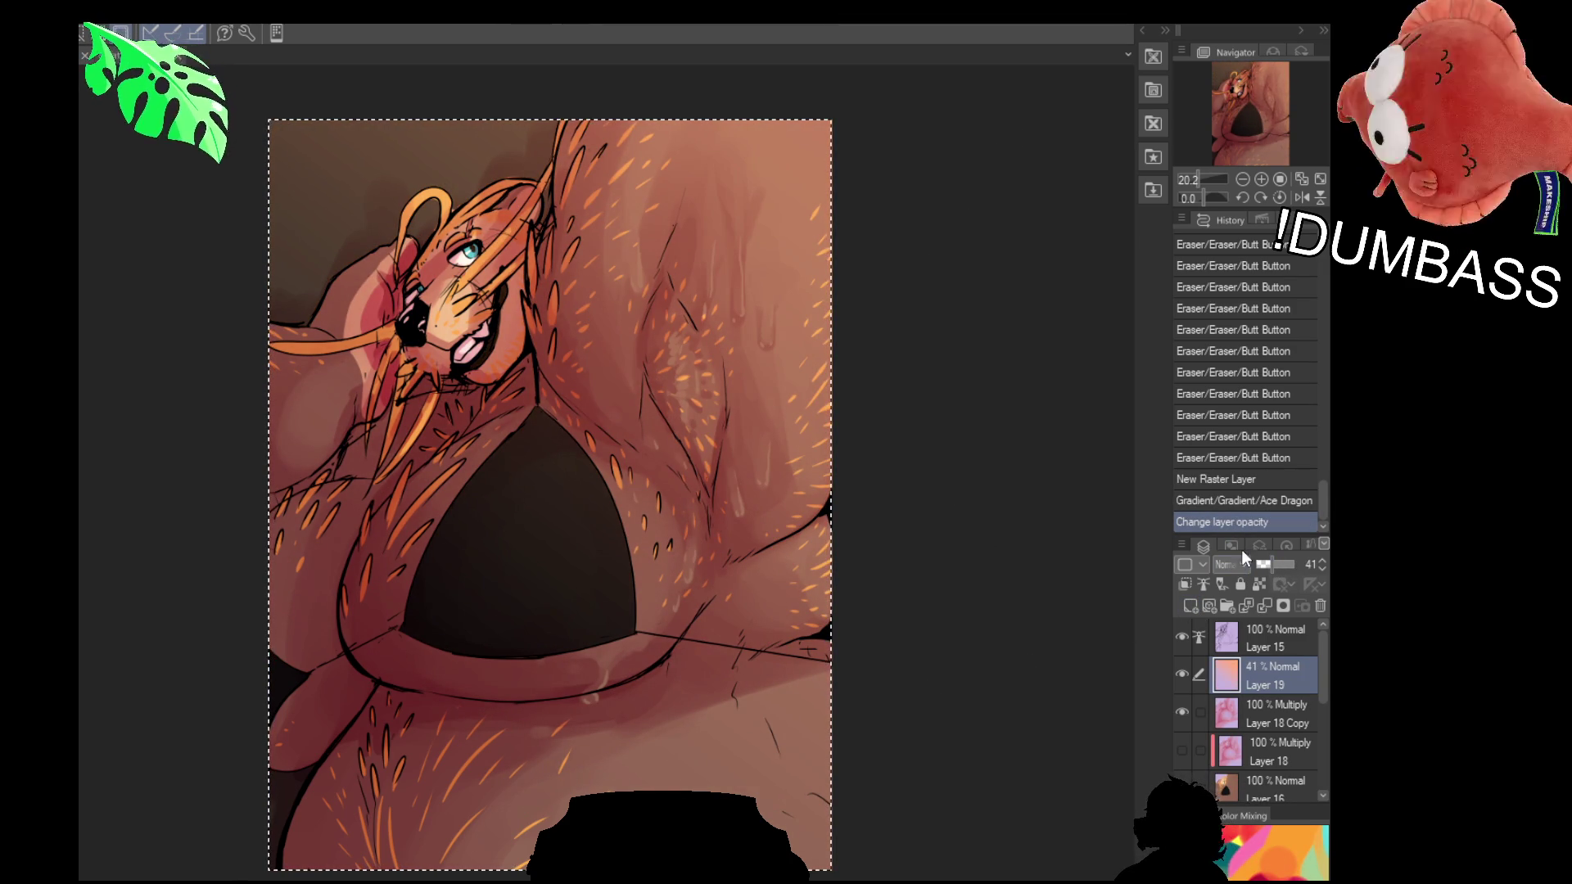
pyautogui.hotkey('shift', 'alt', 'o')
pyautogui.hotkey('ctrl', 'd')
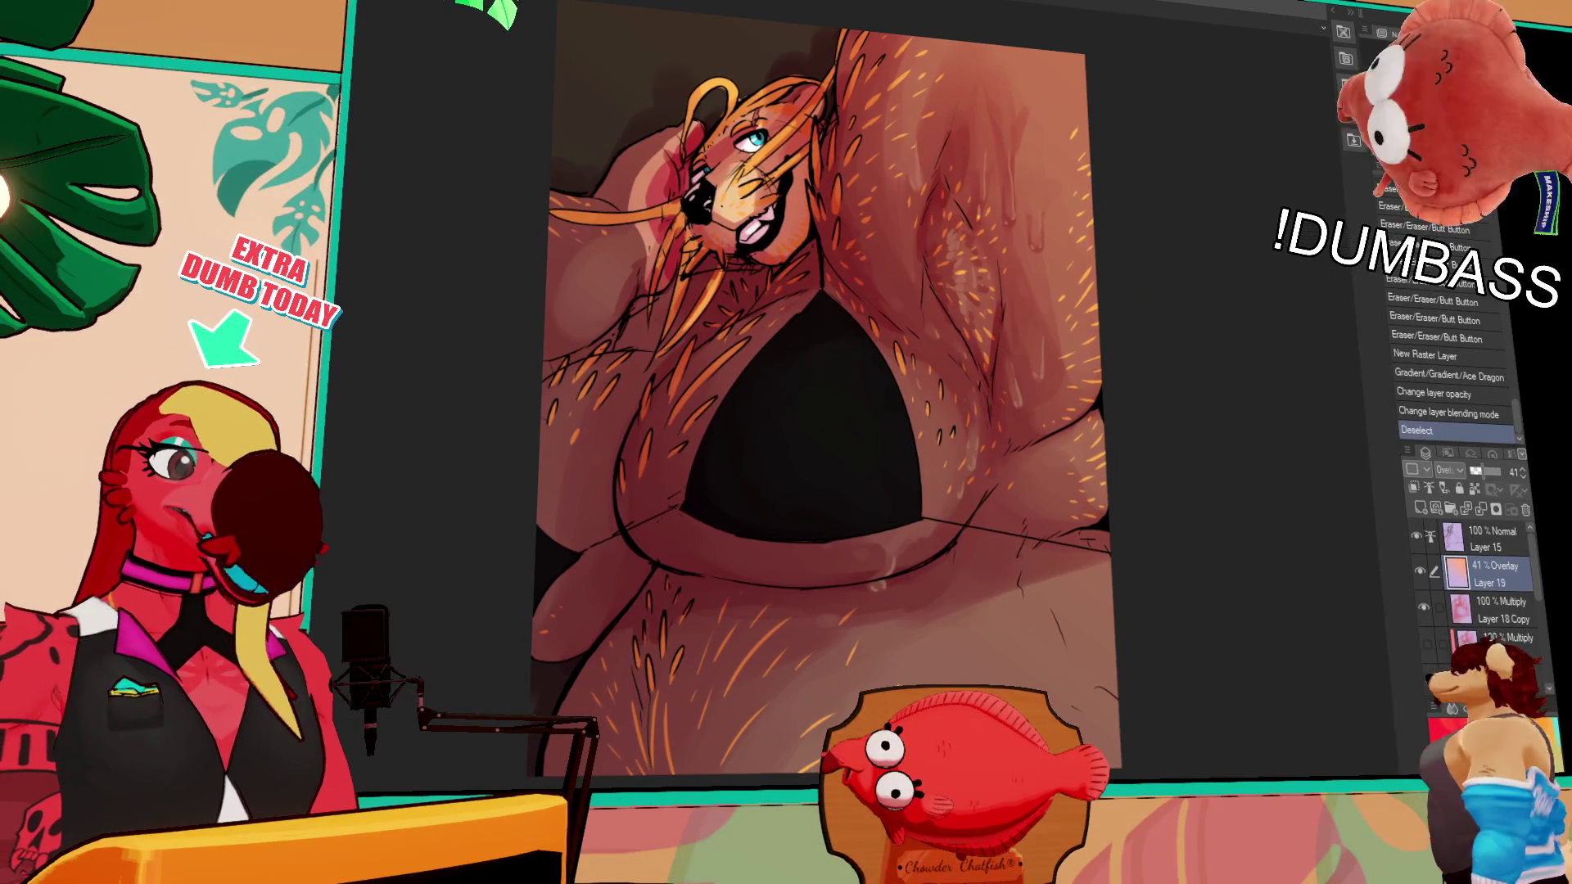
# Switch from Layer 15 to the flat base colour layer and apply a Noise filter
pyautogui.click(1487, 548)
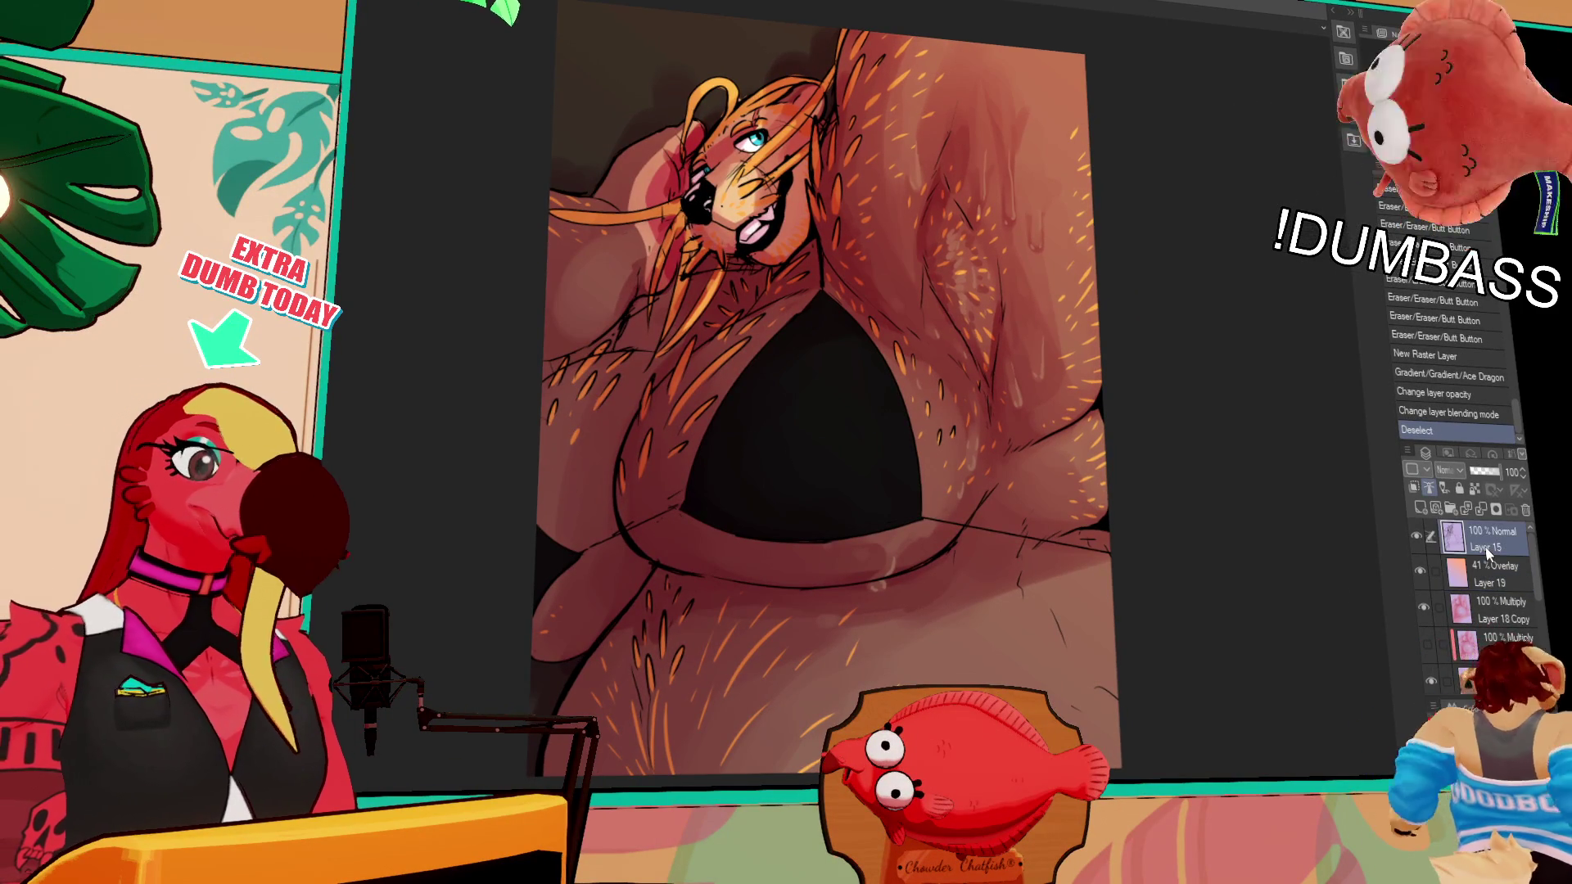
pyautogui.click(1514, 676)
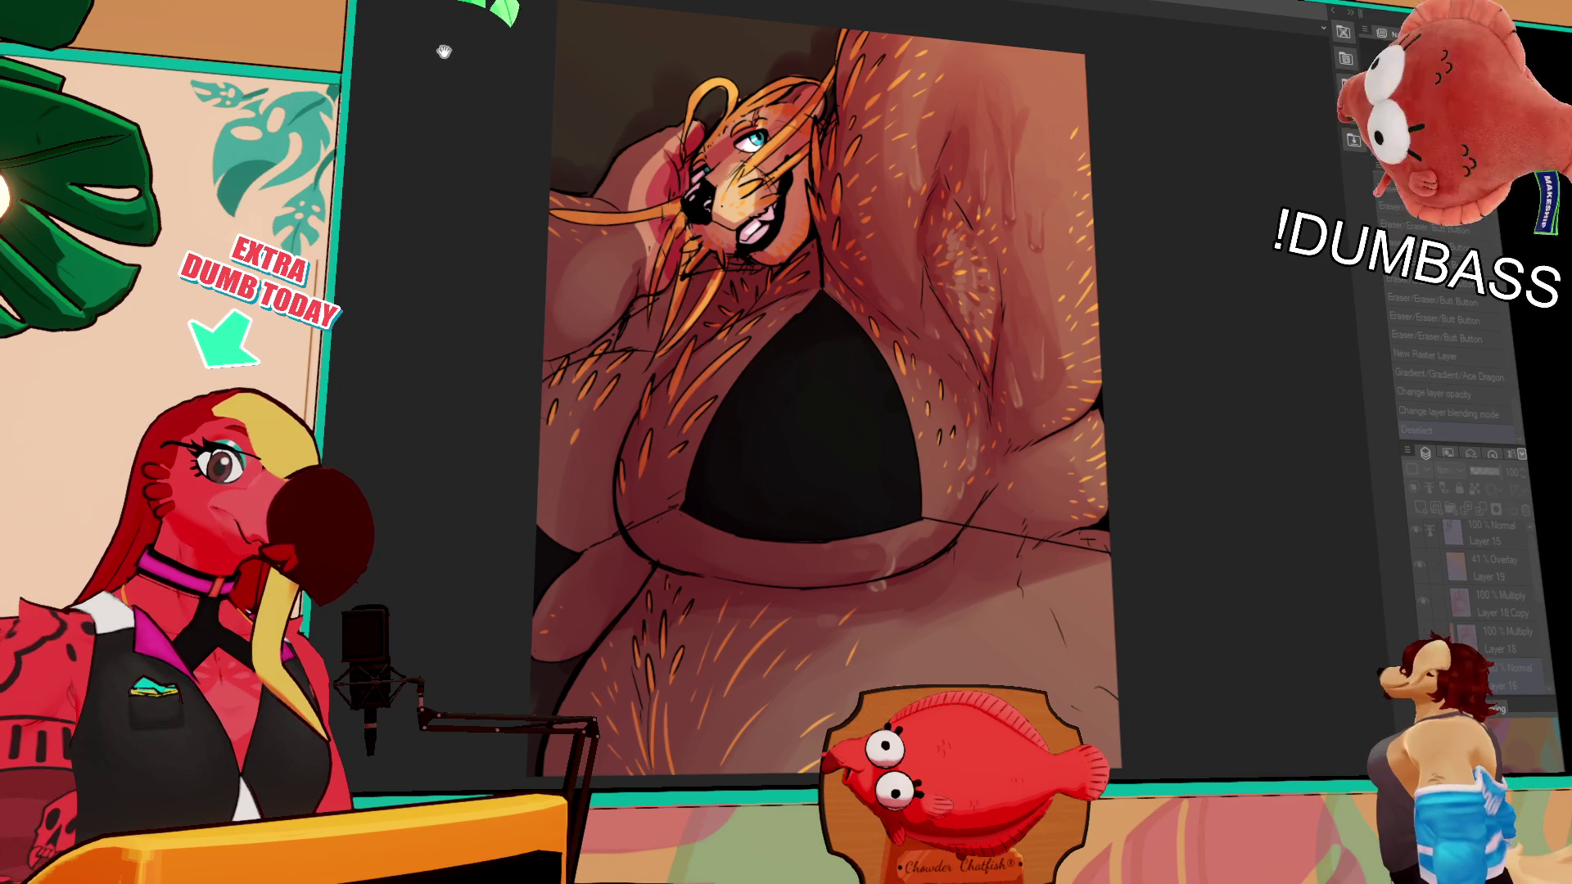
pyautogui.scroll(5, 832, 434)
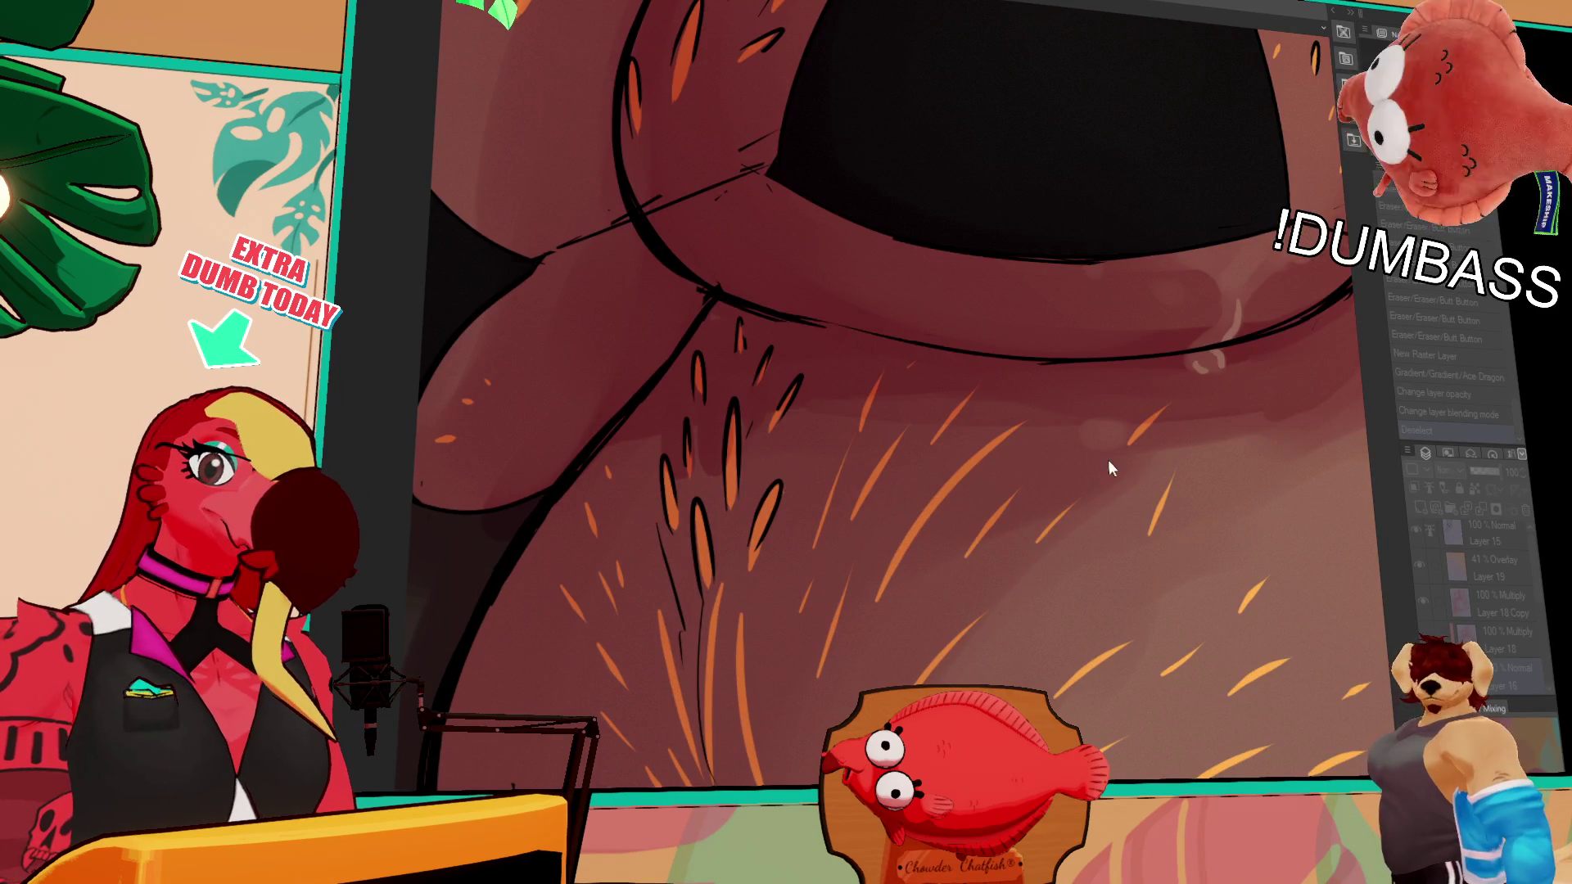
pyautogui.scroll(5, 926, 415)
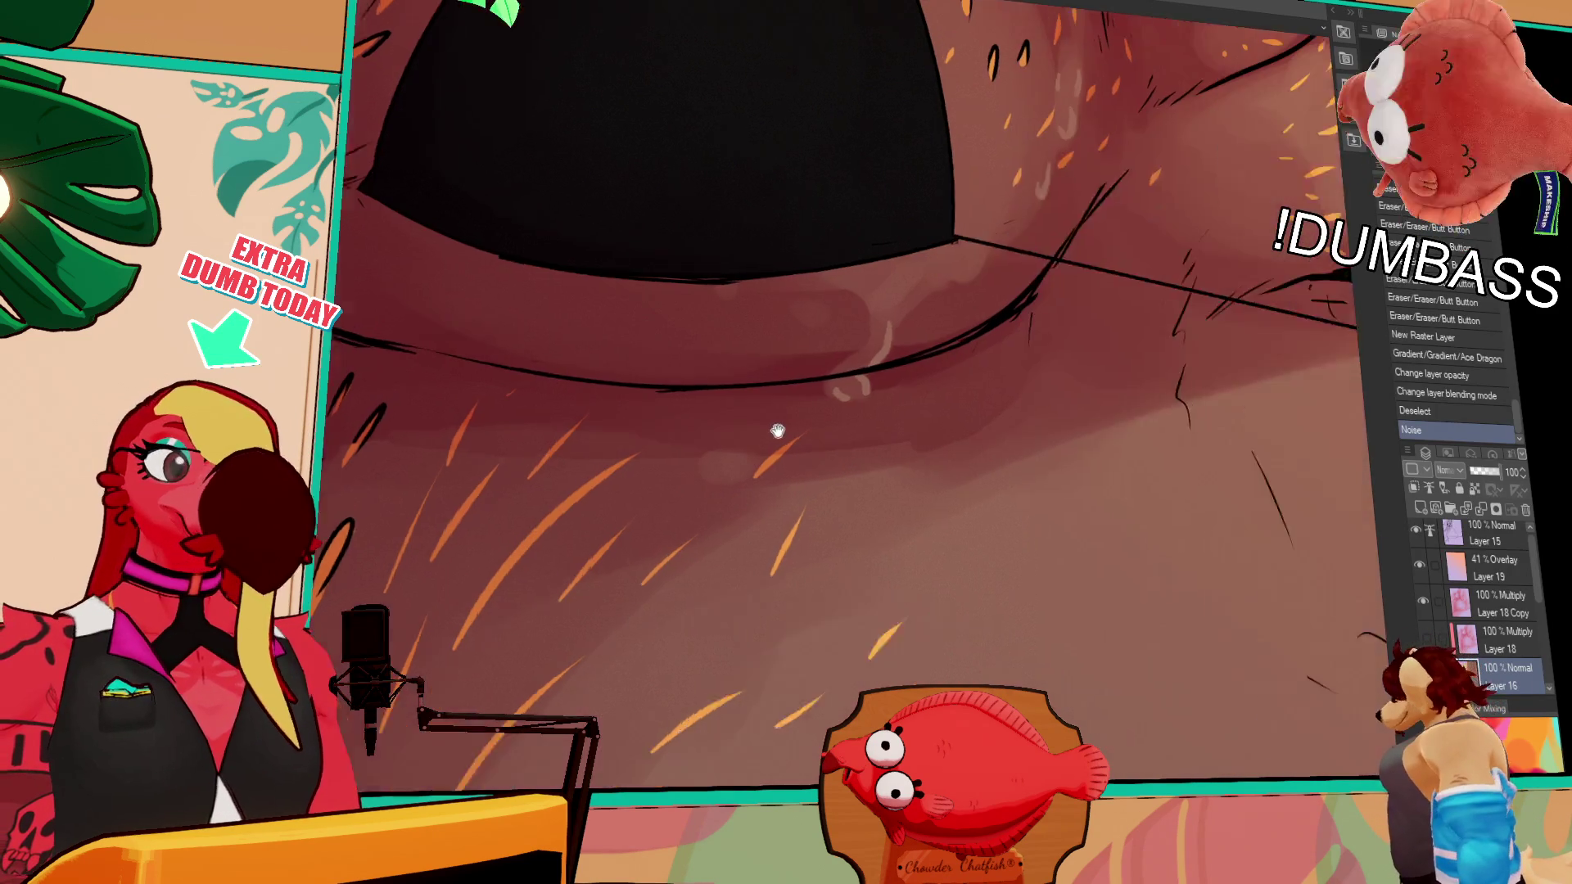
pyautogui.scroll(-8, 791, 351)
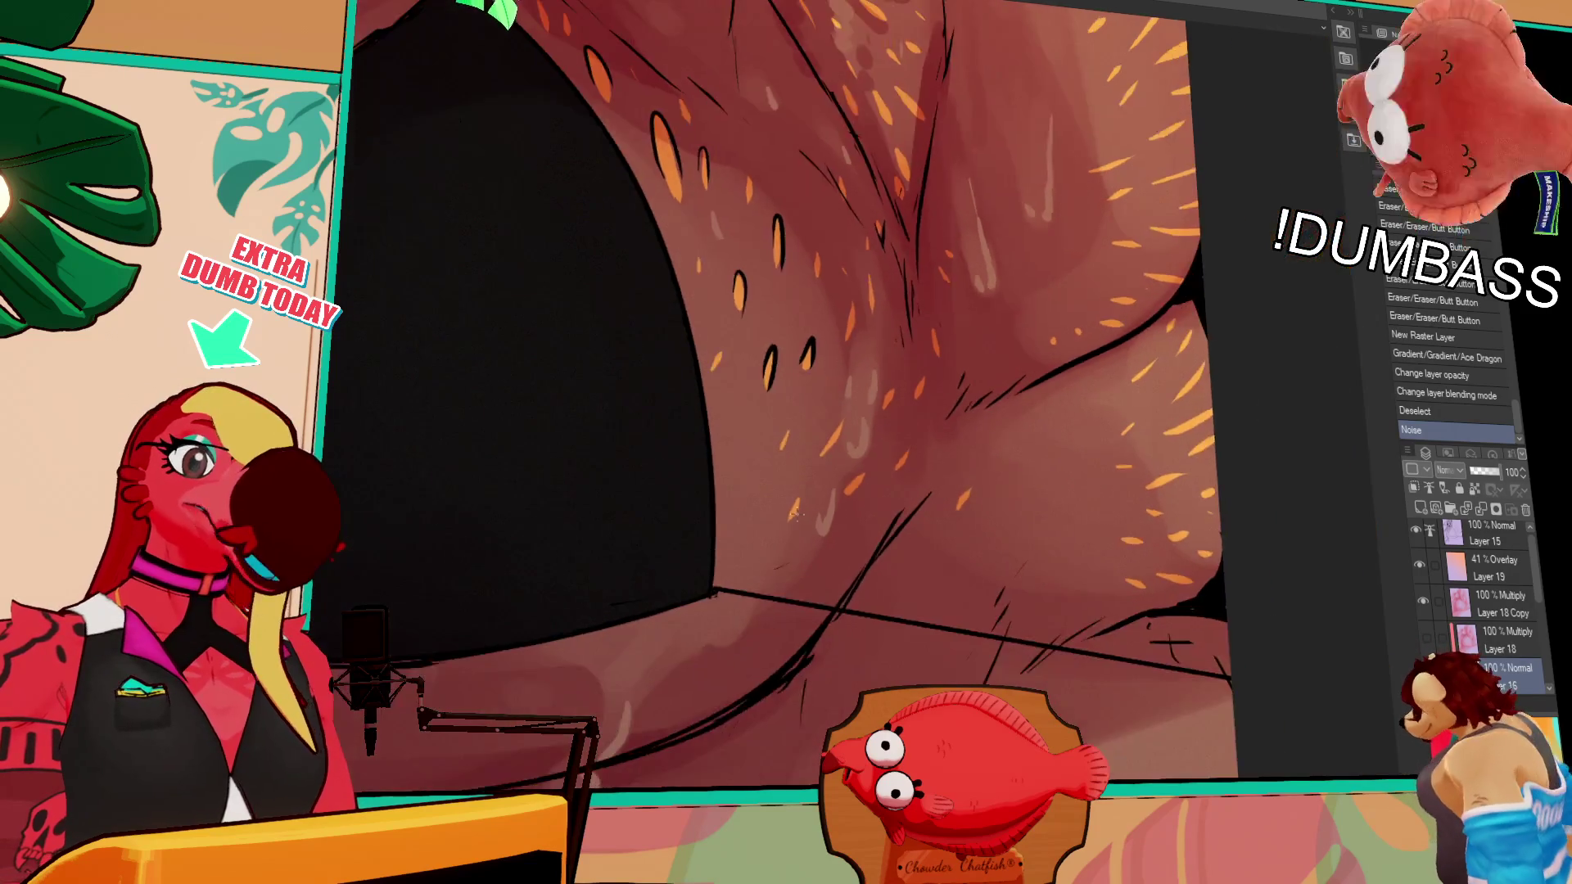
pyautogui.scroll(-3, 874, 596)
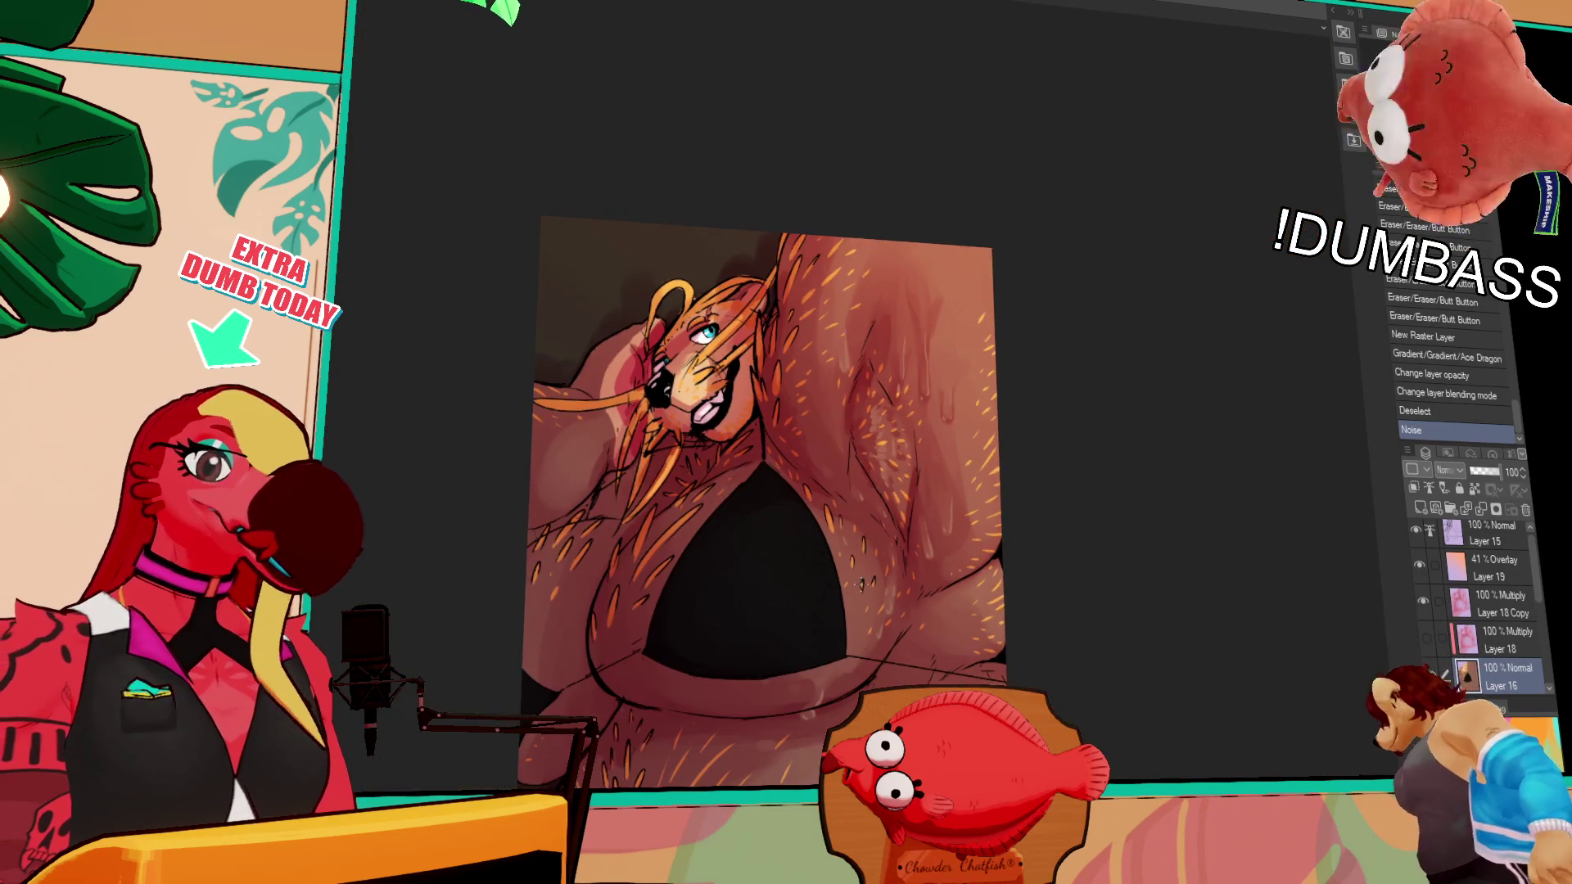
pyautogui.scroll(3, 874, 597)
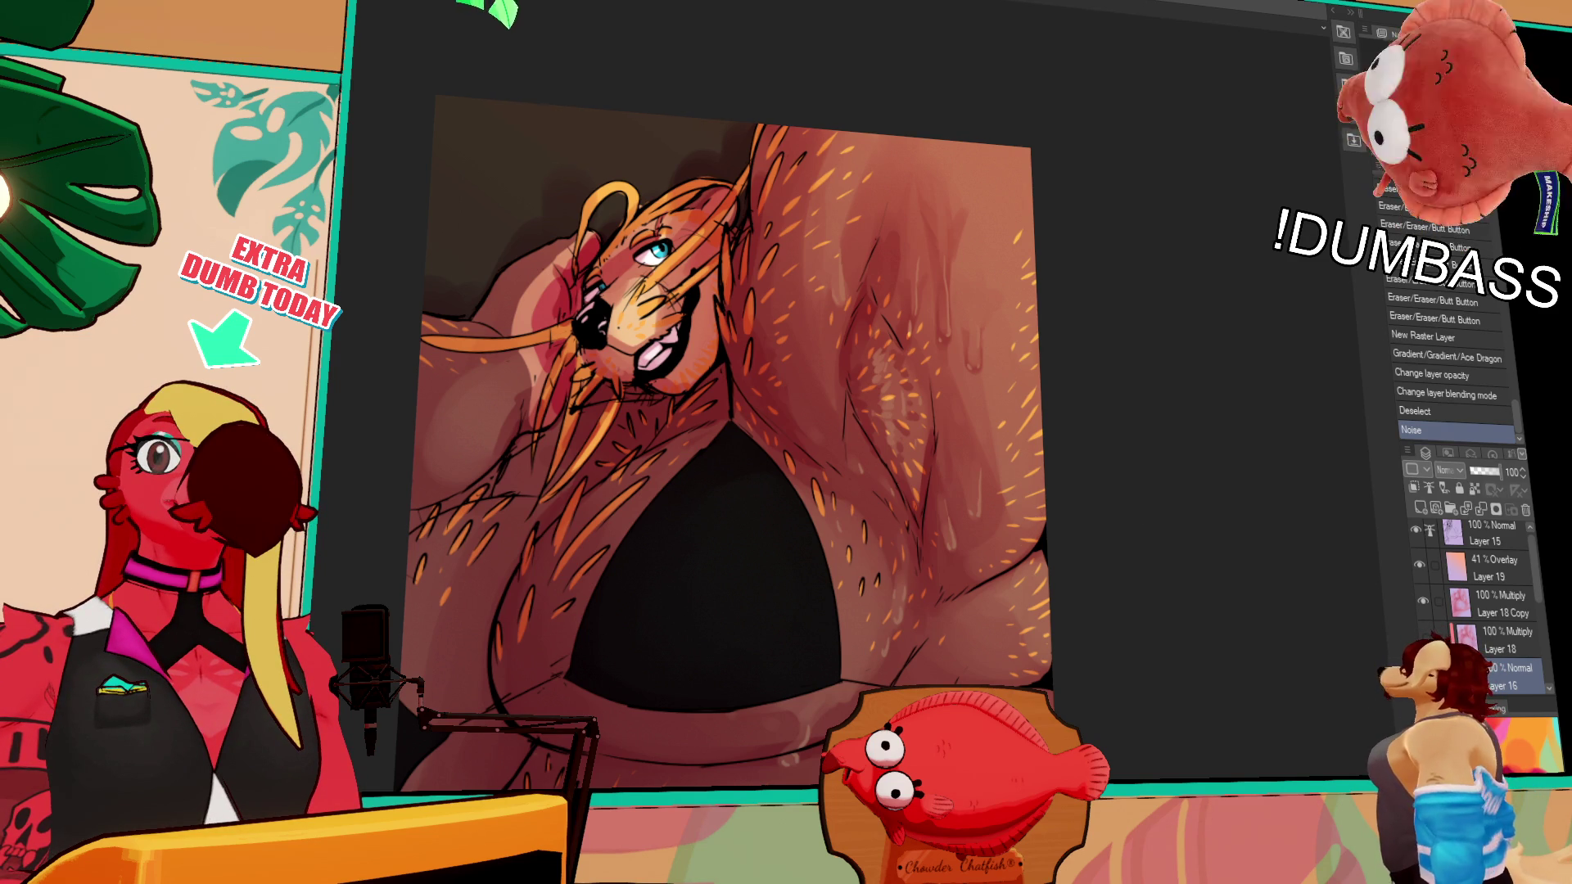
pyautogui.scroll(2, 998, 163)
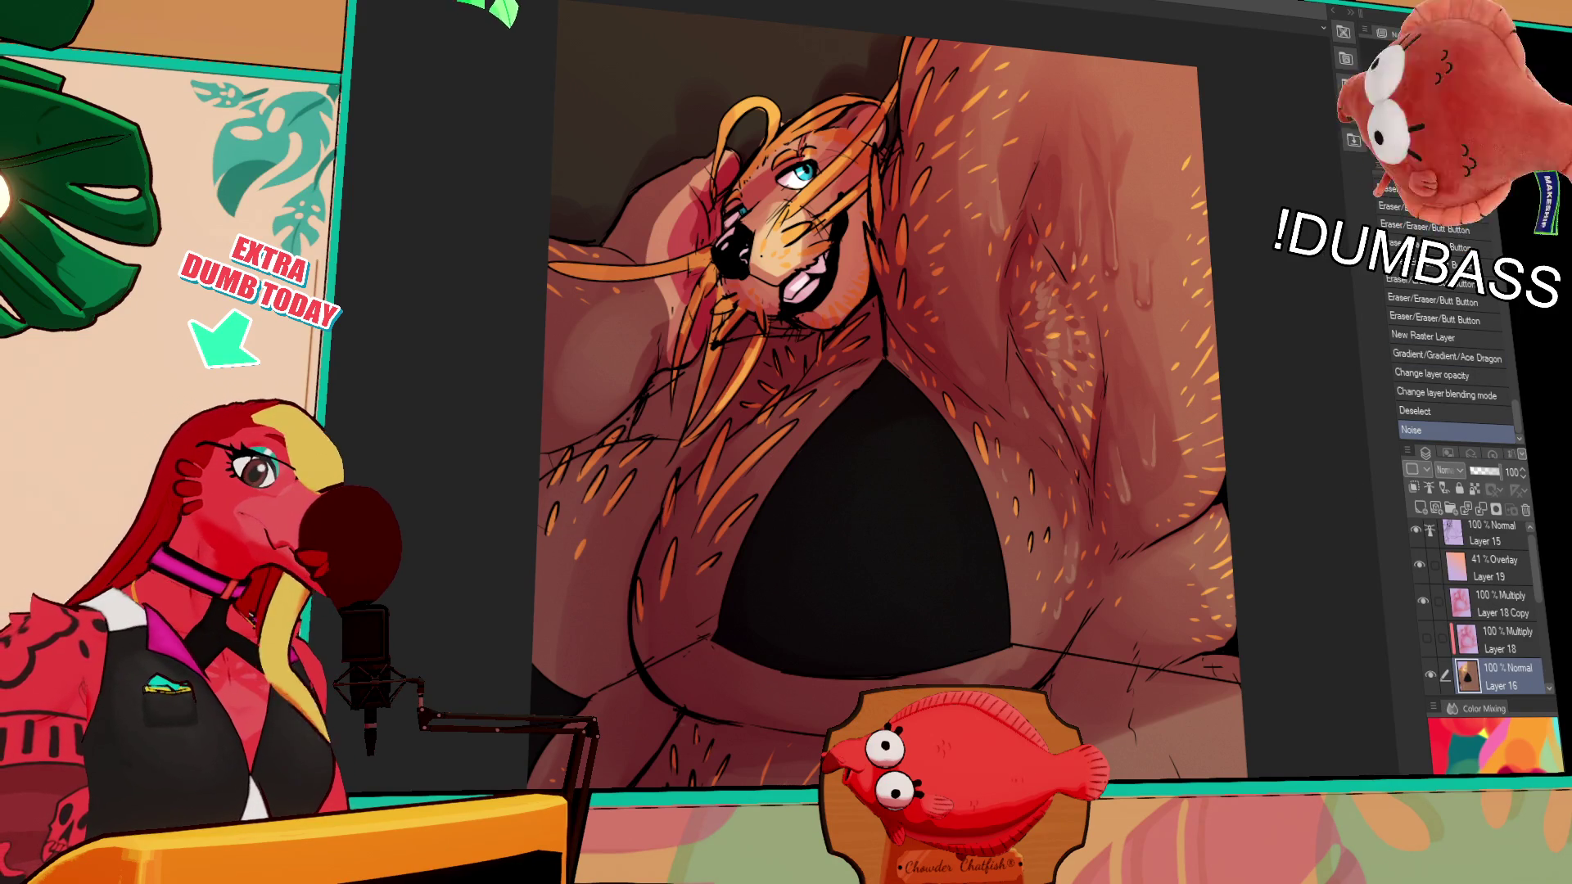
# Blend colours with one stroke, then auto-select the black bikini-top triangle with Layer 15 hidden
pyautogui.moveTo(936, 491); pyautogui.dragTo(980, 550)
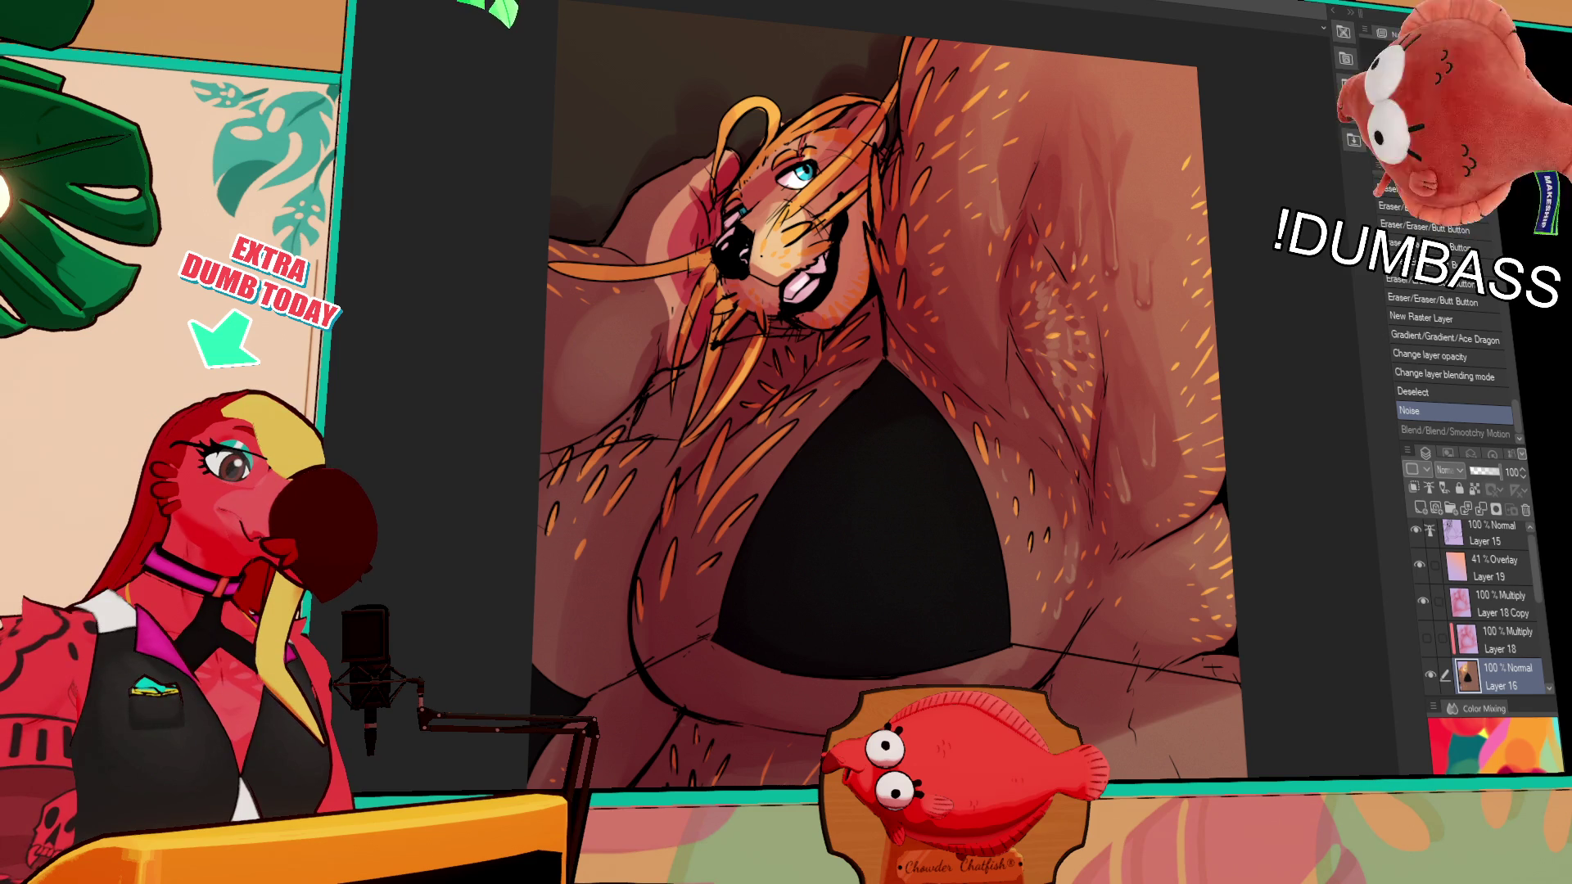
pyautogui.click(940, 519)
pyautogui.hotkey('ctrl', 'z')
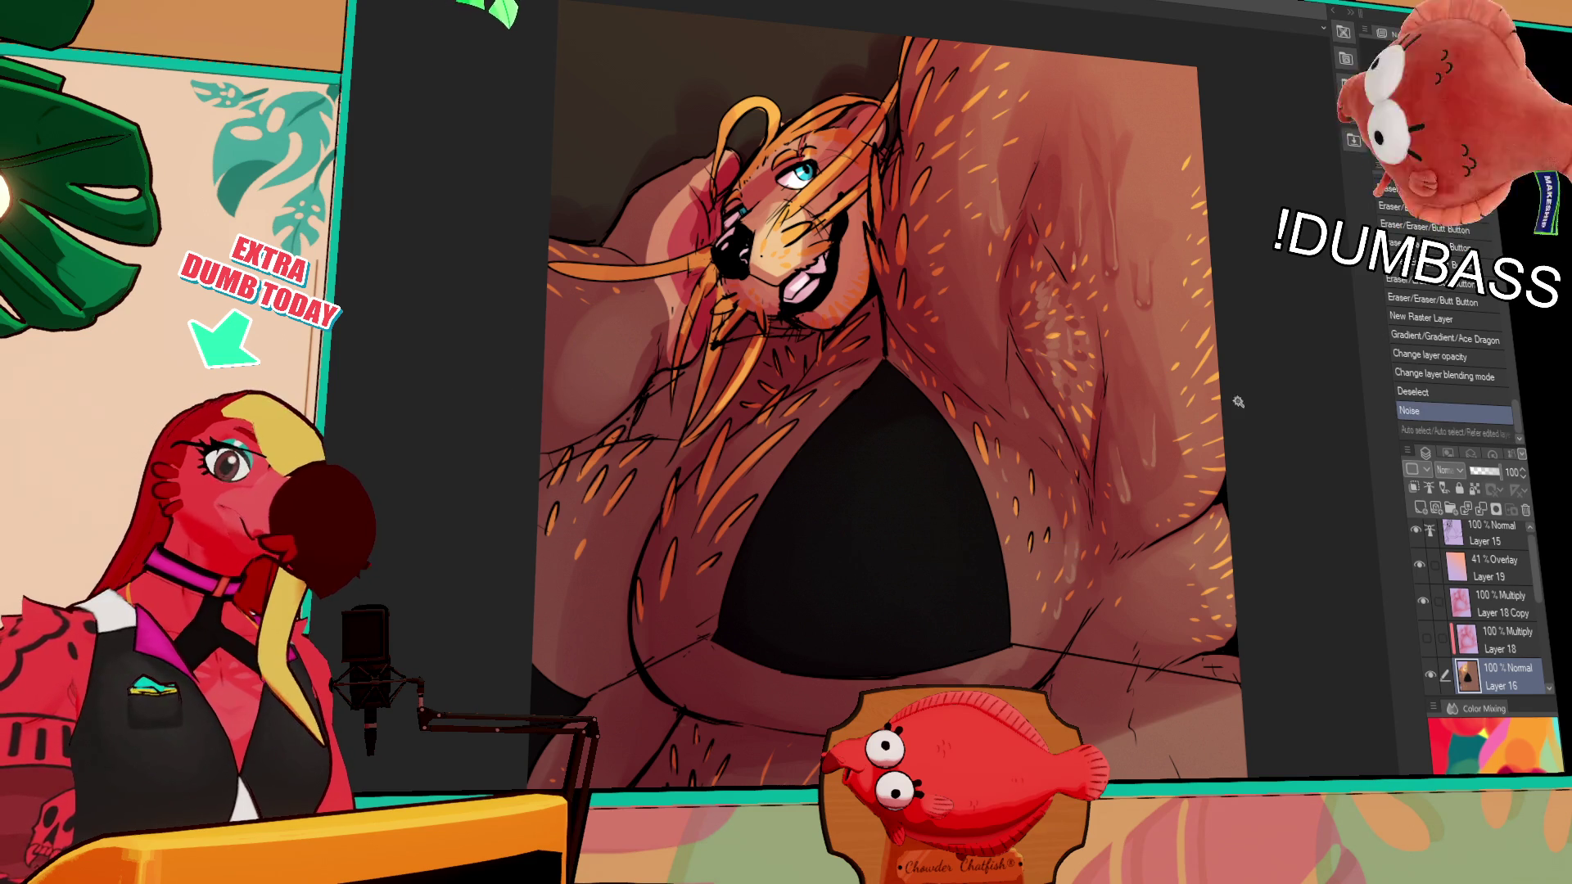
pyautogui.click(1416, 531)
pyautogui.hotkey('ctrl', 'y')
pyautogui.hotkey('ctrl', 'z')
pyautogui.hotkey('ctrl', 'y')
pyautogui.hotkey('ctrl', 'z')
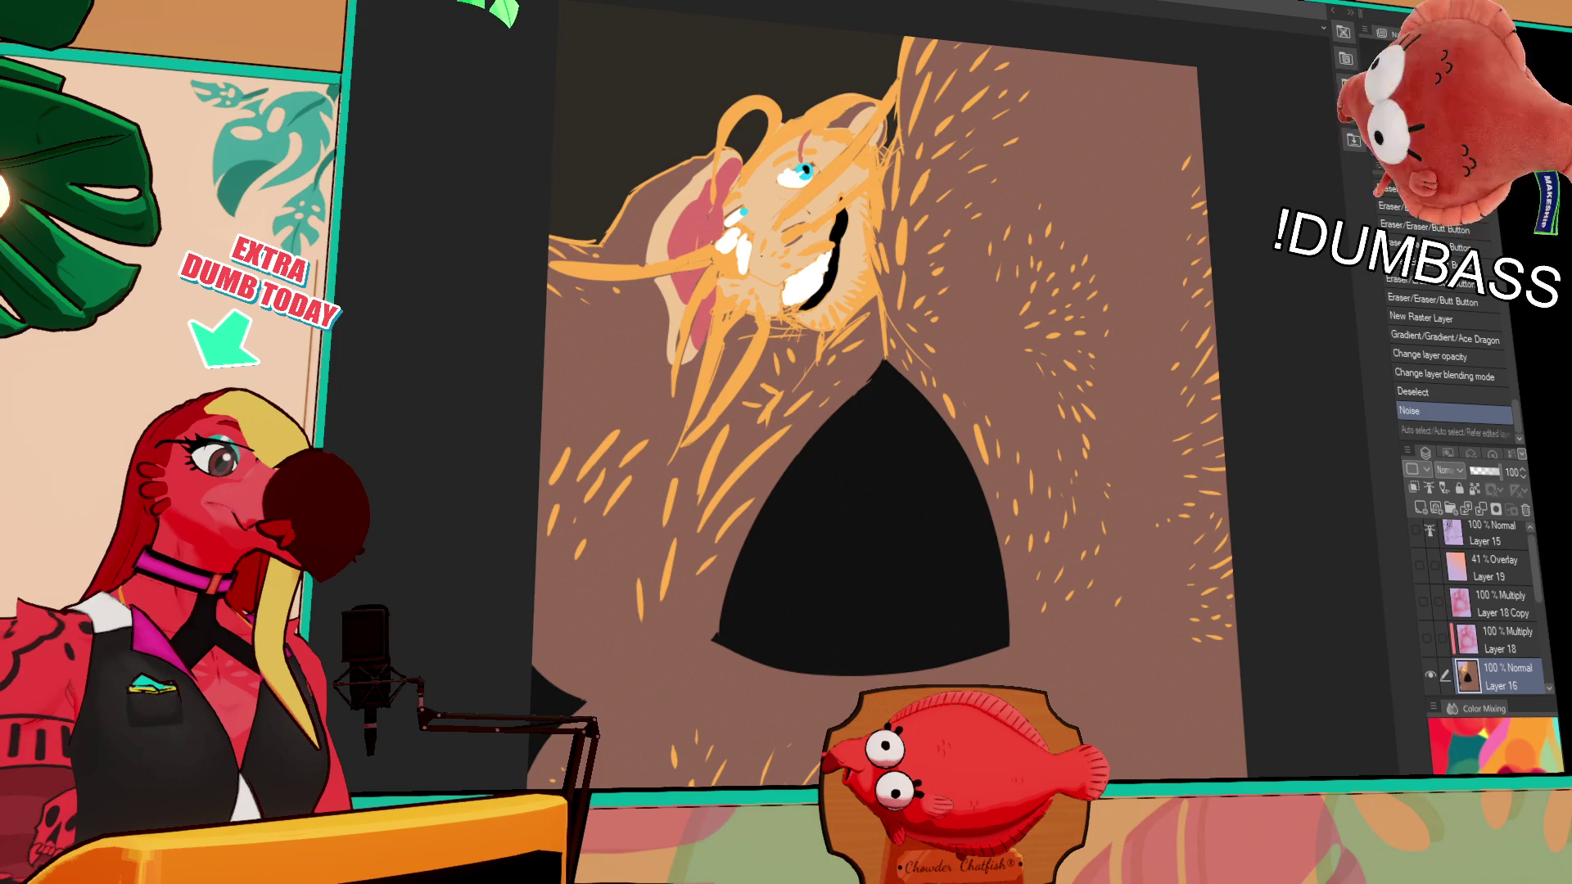
pyautogui.hotkey('ctrl', 'y')
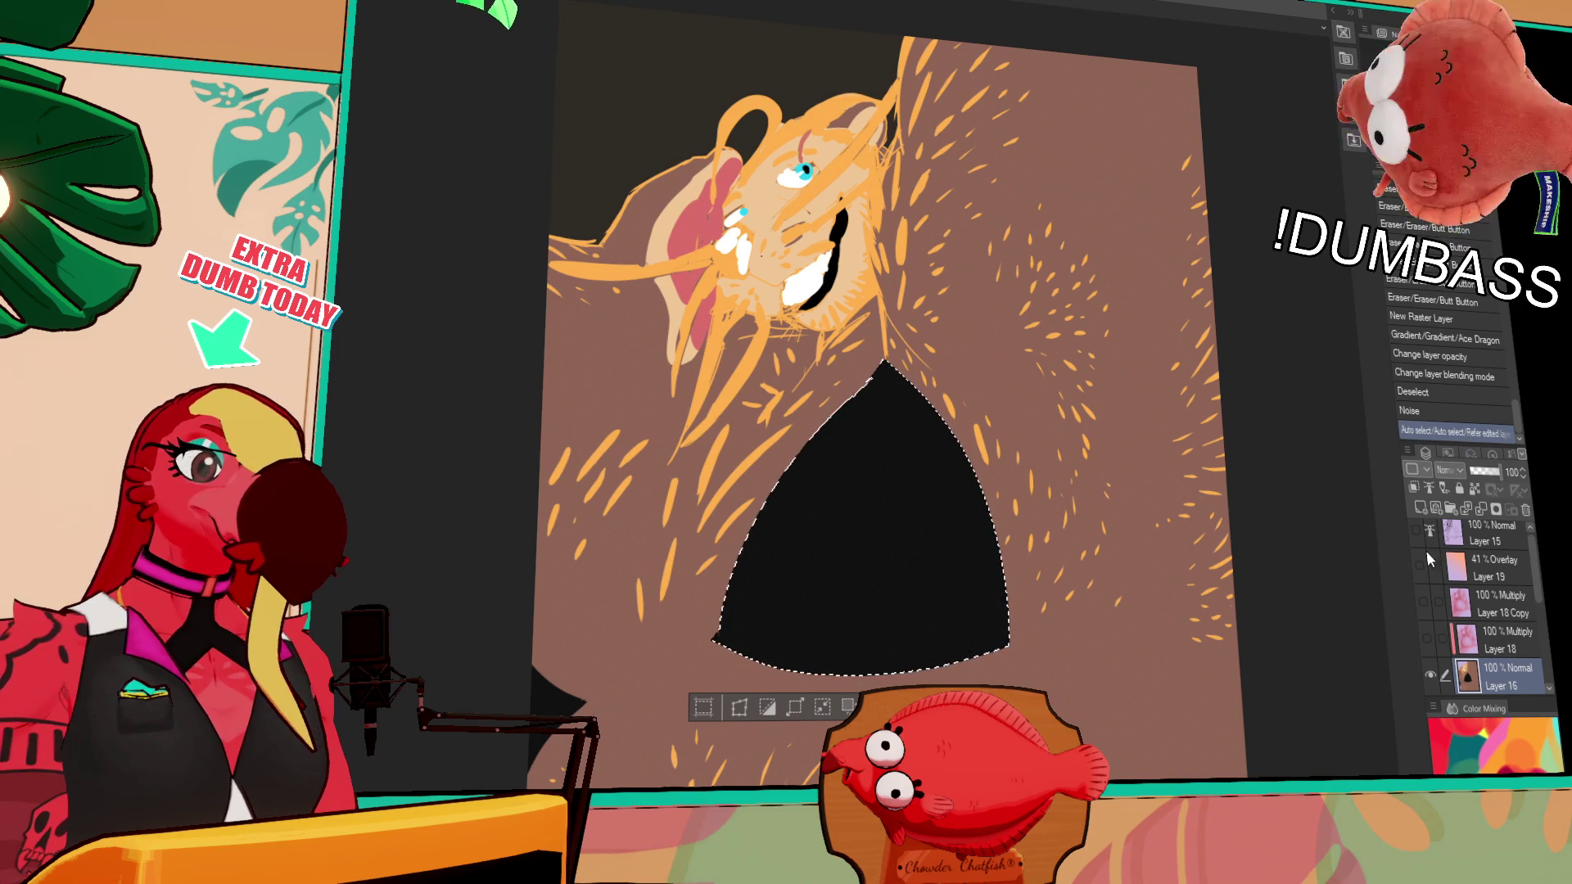
pyautogui.click(1469, 394)
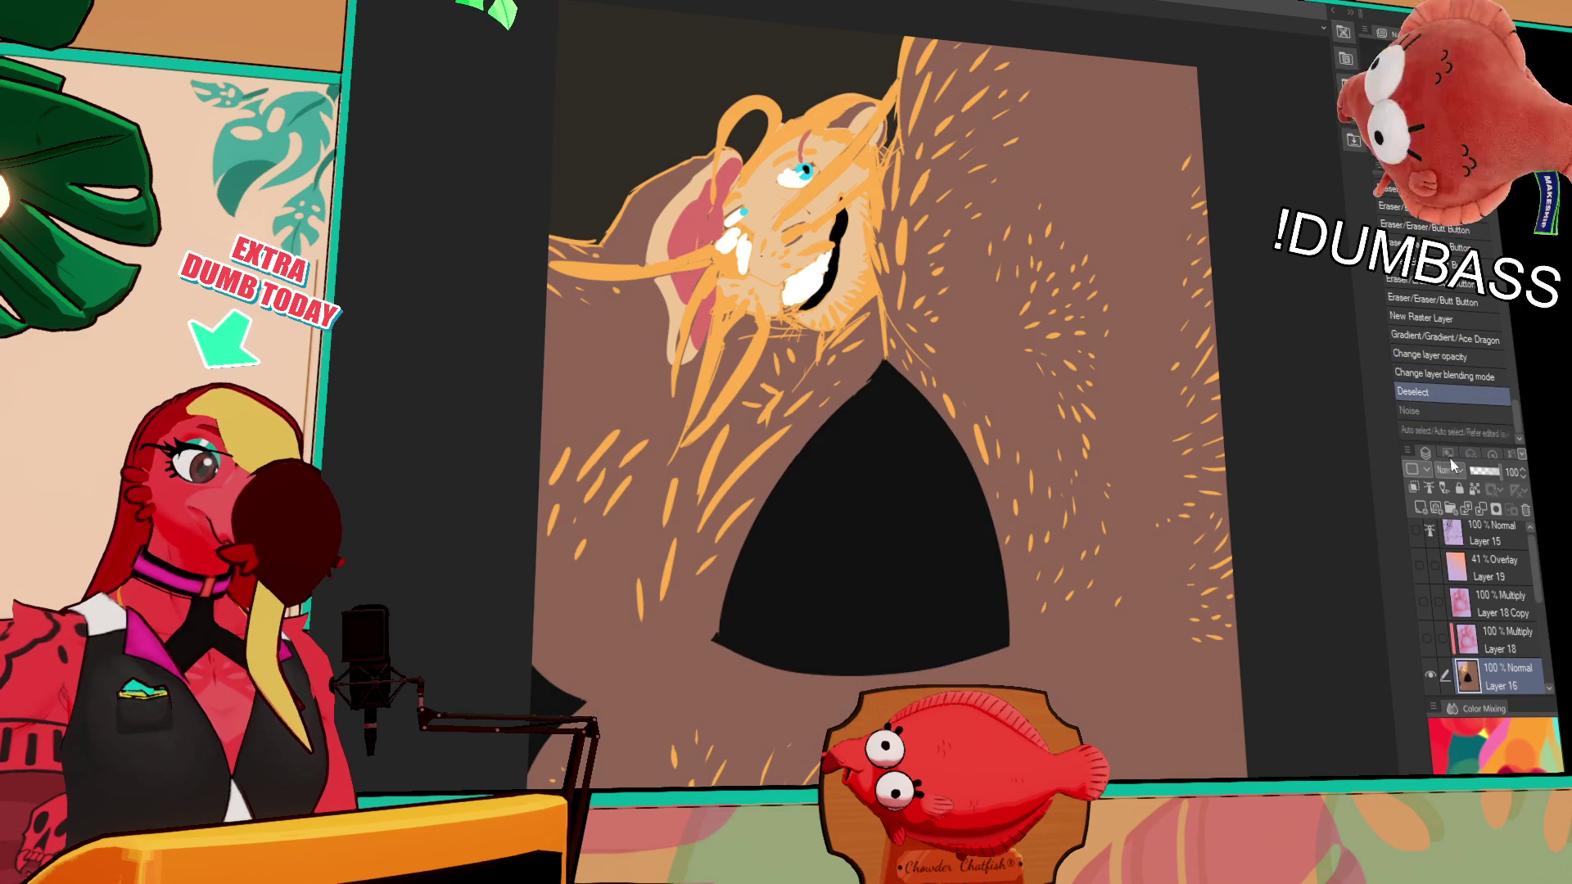
# Restore the bikini-top triangle selection and show Layer 18 Copy while keeping Layer 18 hidden
pyautogui.click(1466, 432)
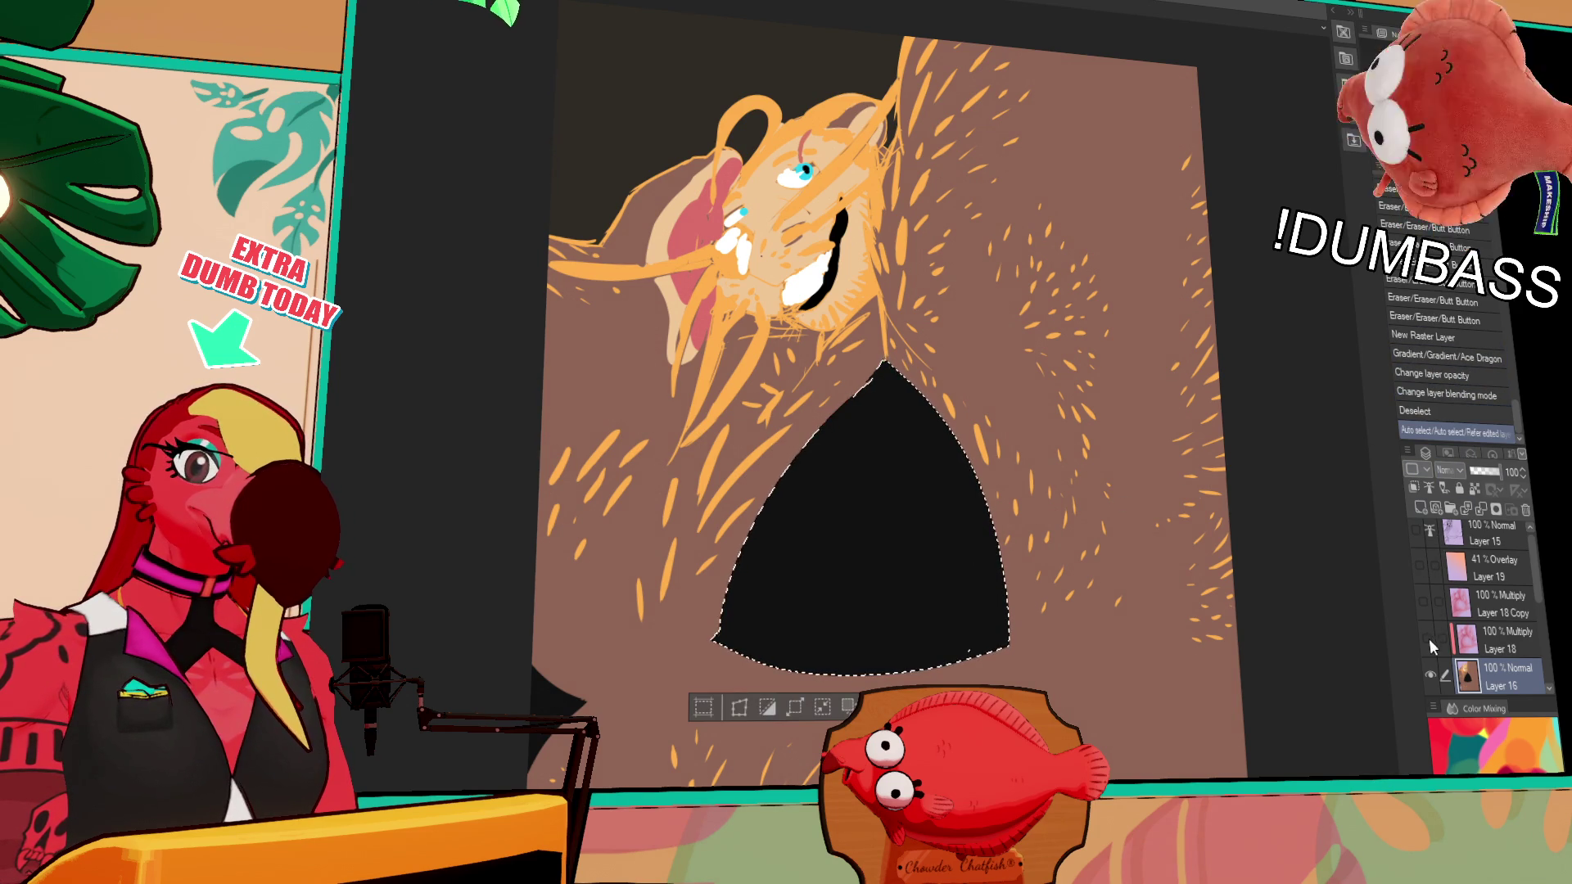
pyautogui.click(1427, 637)
pyautogui.click(1424, 602)
pyautogui.click(1427, 609)
pyautogui.click(1427, 612)
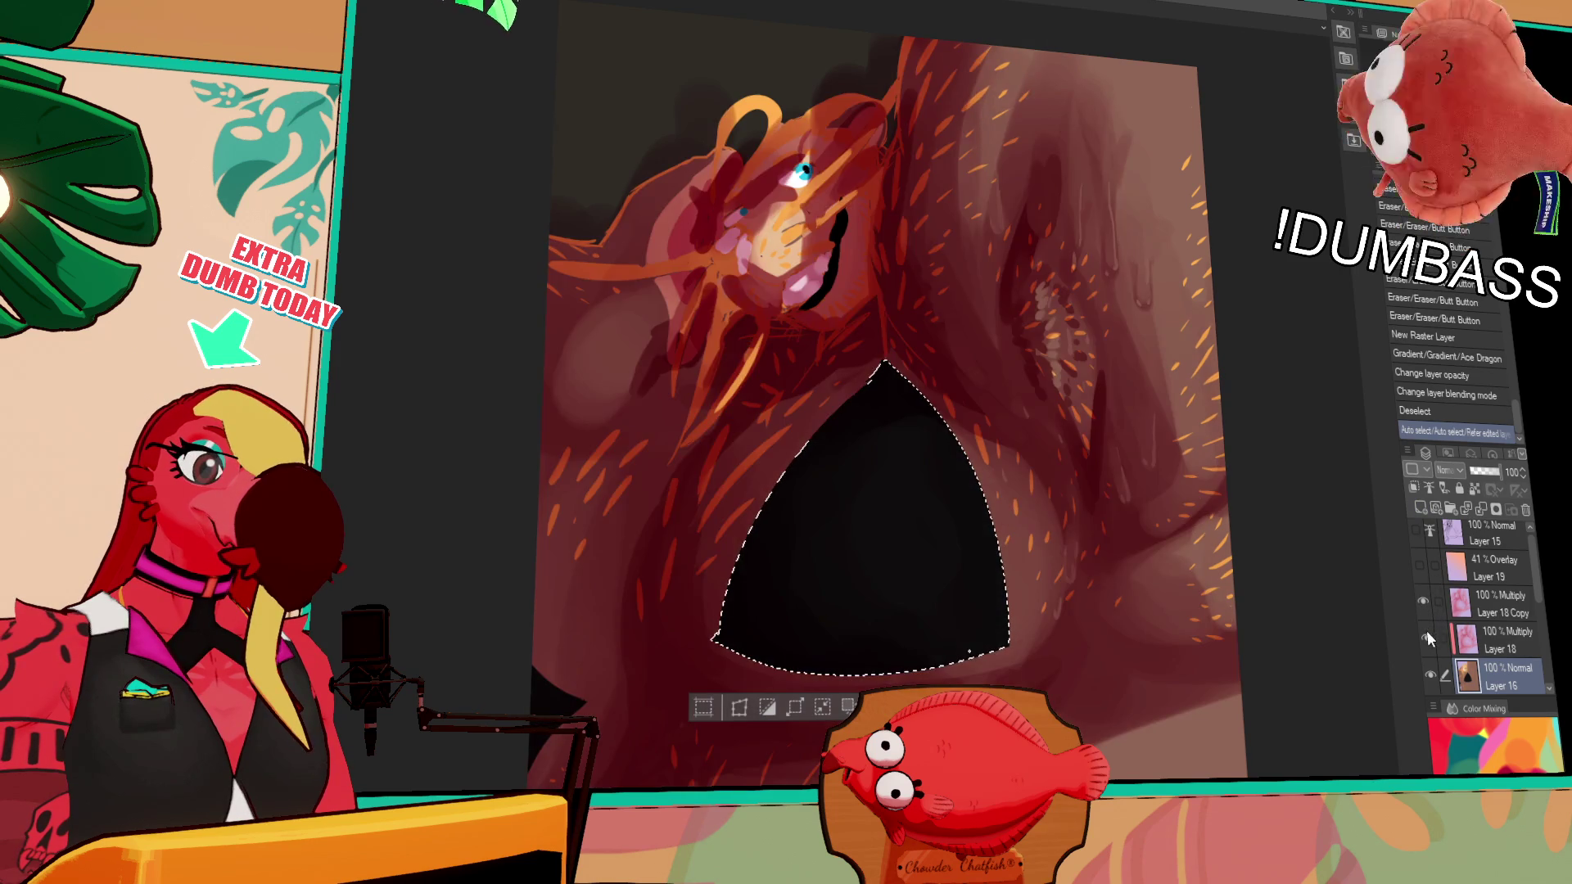
pyautogui.click(1427, 637)
# Show the Layer 19 gradient and Layer 15 line art, then paint purple inside the top
pyautogui.click(1419, 565)
pyautogui.click(1416, 530)
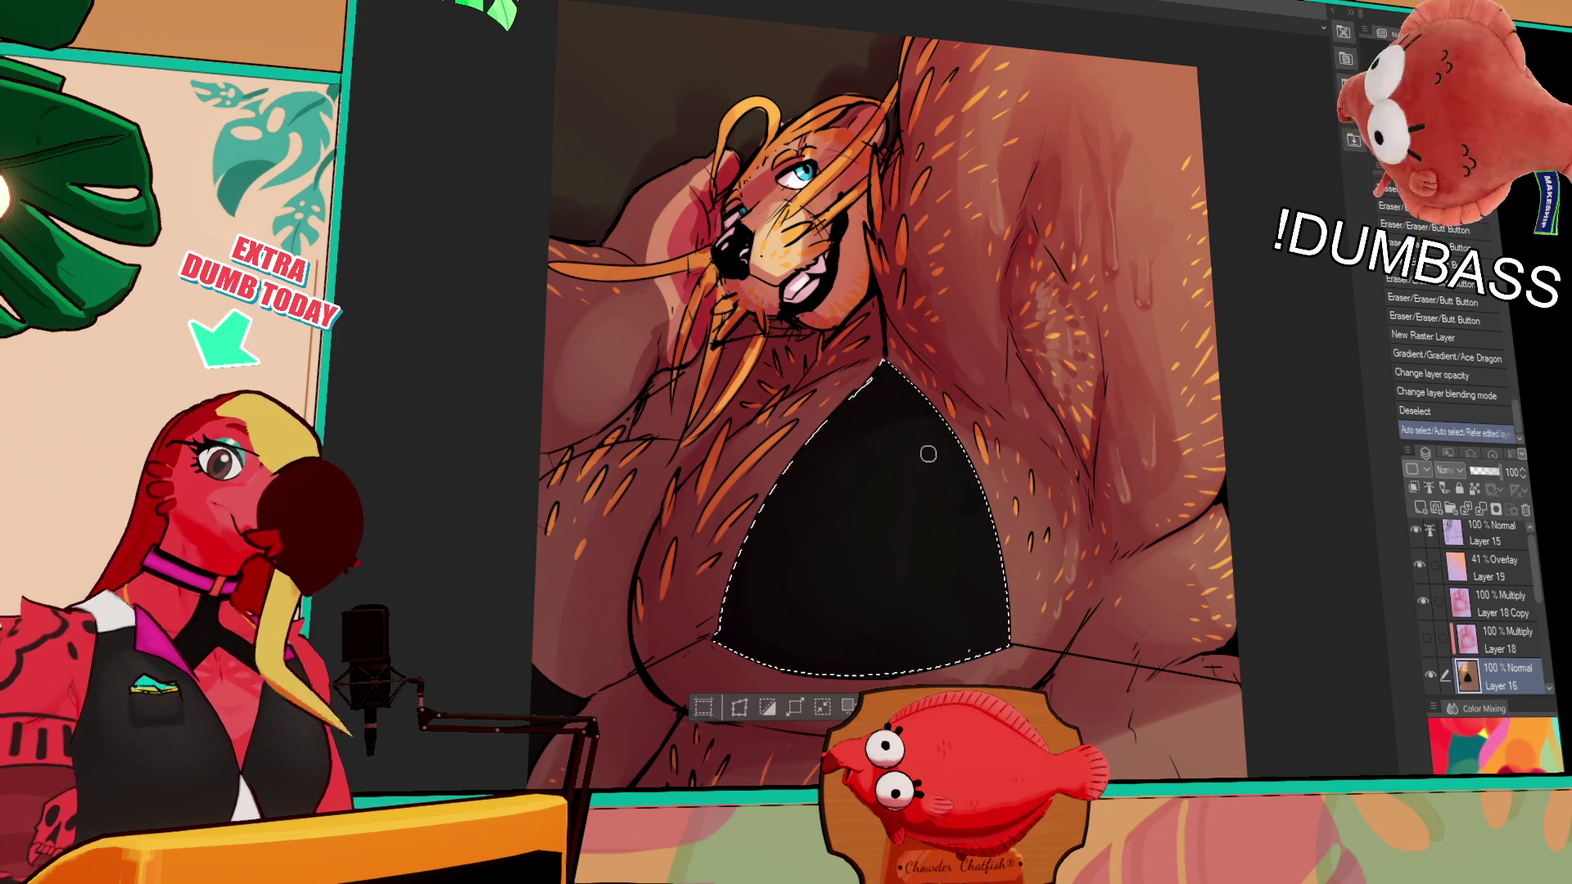
pyautogui.moveTo(920, 446); pyautogui.dragTo(914, 453)
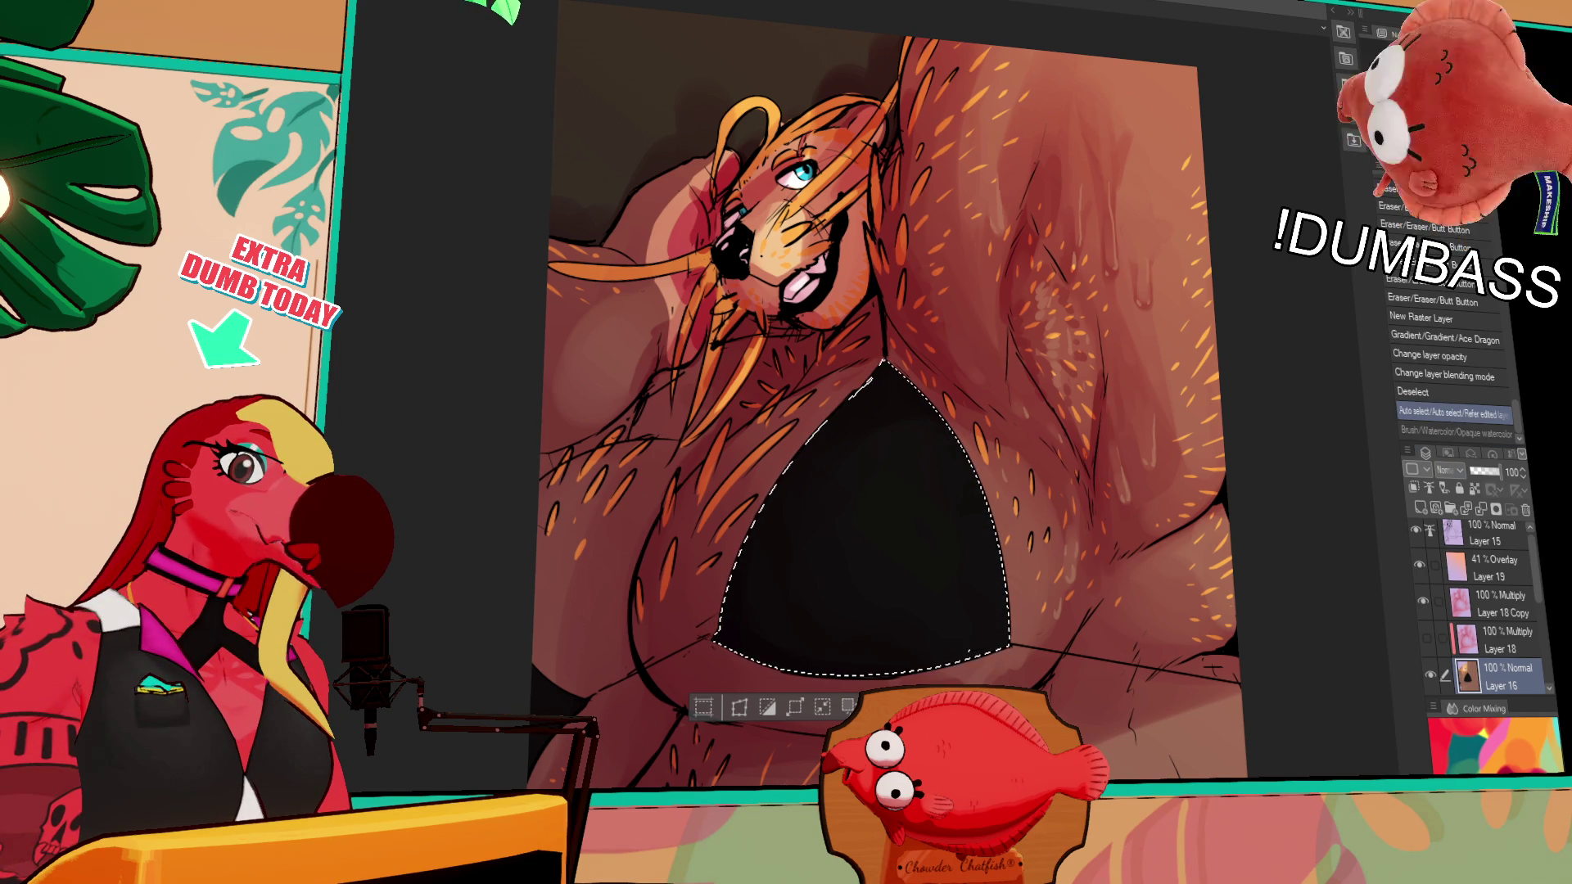
pyautogui.moveTo(858, 426); pyautogui.dragTo(898, 520)
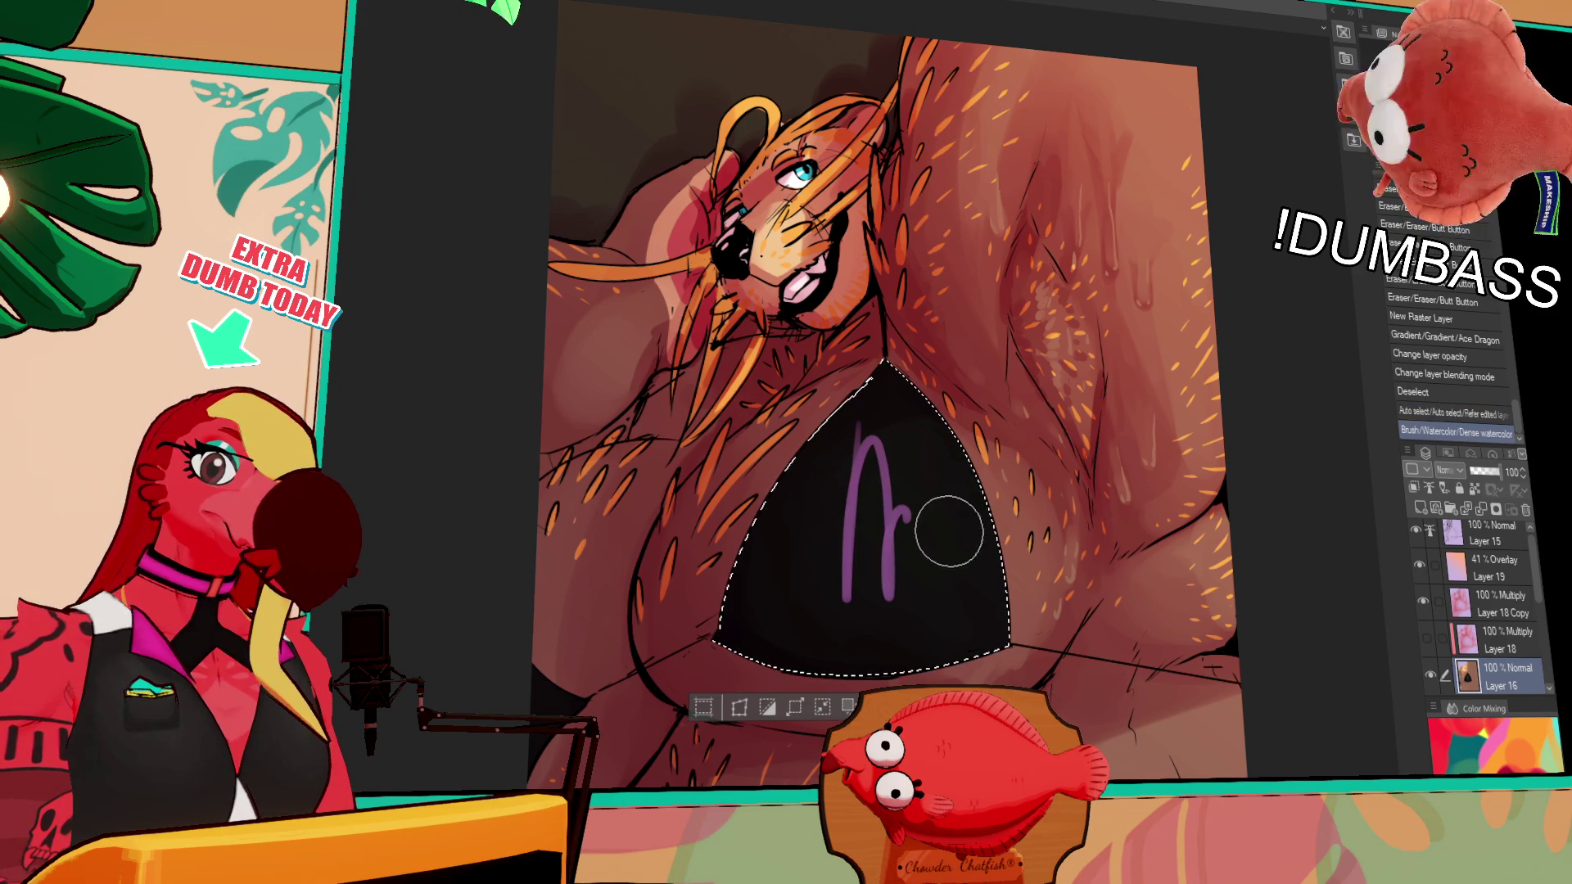
# Wash the bikini top with purple watercolour, darkening its lower part and middle
pyautogui.hotkey('ctrl', 'z')
pyautogui.moveTo(941, 449)
pyautogui.mouseDown()
pyautogui.moveTo(1008, 534)
pyautogui.moveTo(906, 527)
pyautogui.moveTo(905, 604)
pyautogui.moveTo(932, 412)
pyautogui.mouseUp()
pyautogui.moveTo(813, 543)
pyautogui.mouseDown()
pyautogui.moveTo(955, 562)
pyautogui.moveTo(926, 606)
pyautogui.mouseUp()
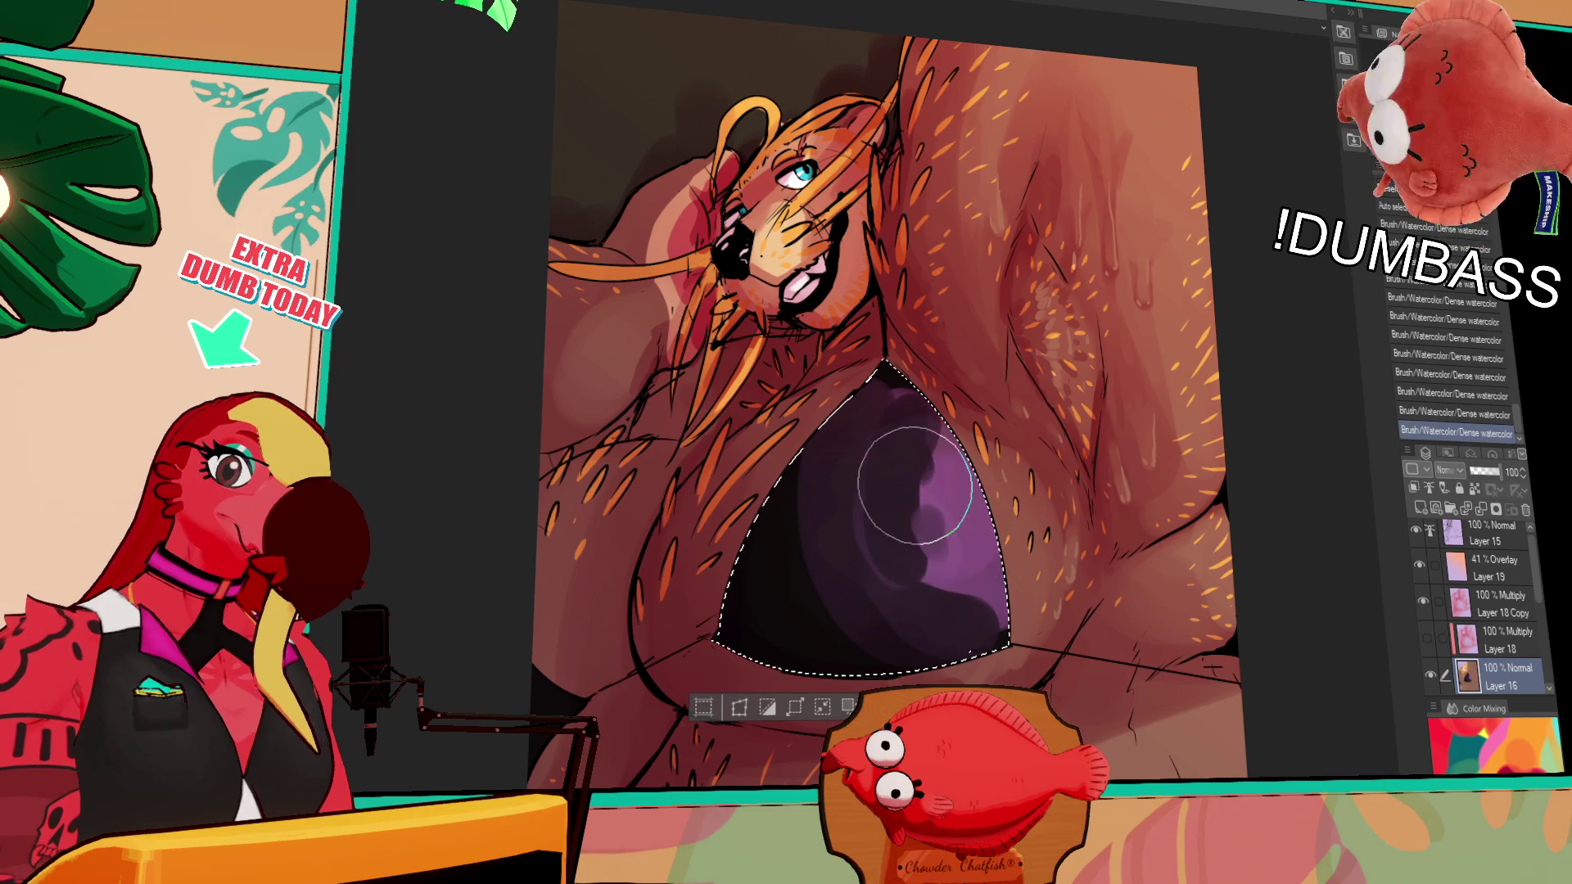
pyautogui.moveTo(862, 519); pyautogui.dragTo(940, 412)
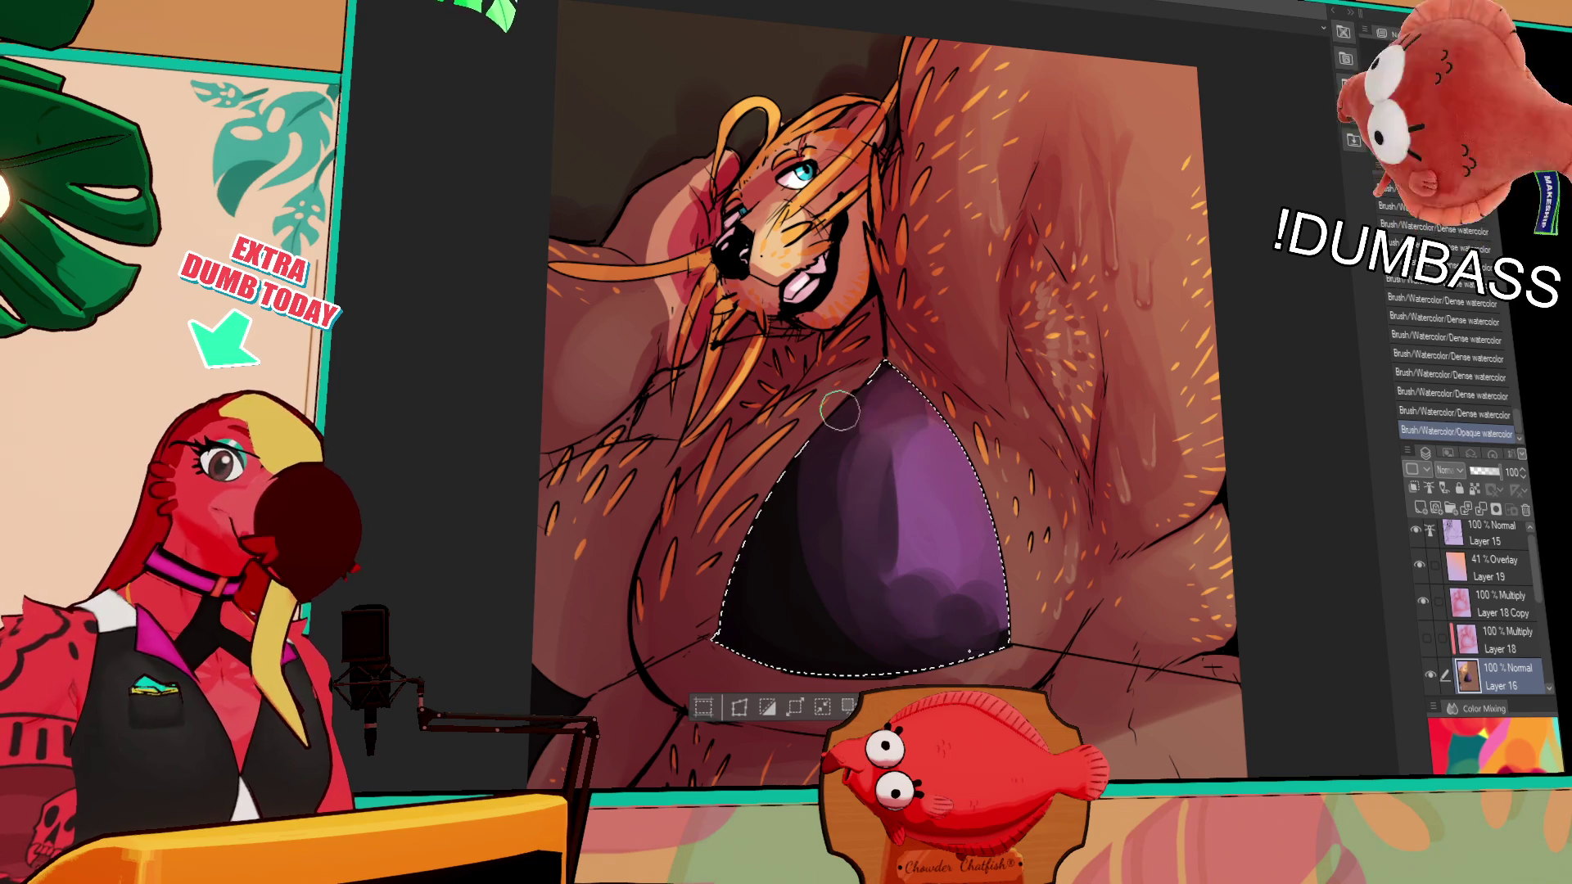
pyautogui.moveTo(853, 450)
pyautogui.mouseDown()
pyautogui.moveTo(863, 625)
pyautogui.moveTo(841, 409)
pyautogui.mouseUp()
pyautogui.moveTo(815, 479)
pyautogui.mouseDown()
pyautogui.moveTo(849, 544)
pyautogui.moveTo(822, 567)
pyautogui.mouseUp()
pyautogui.moveTo(891, 393)
pyautogui.mouseDown()
pyautogui.moveTo(884, 575)
pyautogui.moveTo(931, 550)
pyautogui.mouseUp()
pyautogui.moveTo(907, 439)
pyautogui.mouseDown()
pyautogui.moveTo(930, 515)
pyautogui.moveTo(972, 533)
pyautogui.moveTo(967, 597)
pyautogui.moveTo(892, 543)
pyautogui.moveTo(793, 579)
pyautogui.moveTo(863, 554)
pyautogui.moveTo(892, 494)
pyautogui.mouseUp()
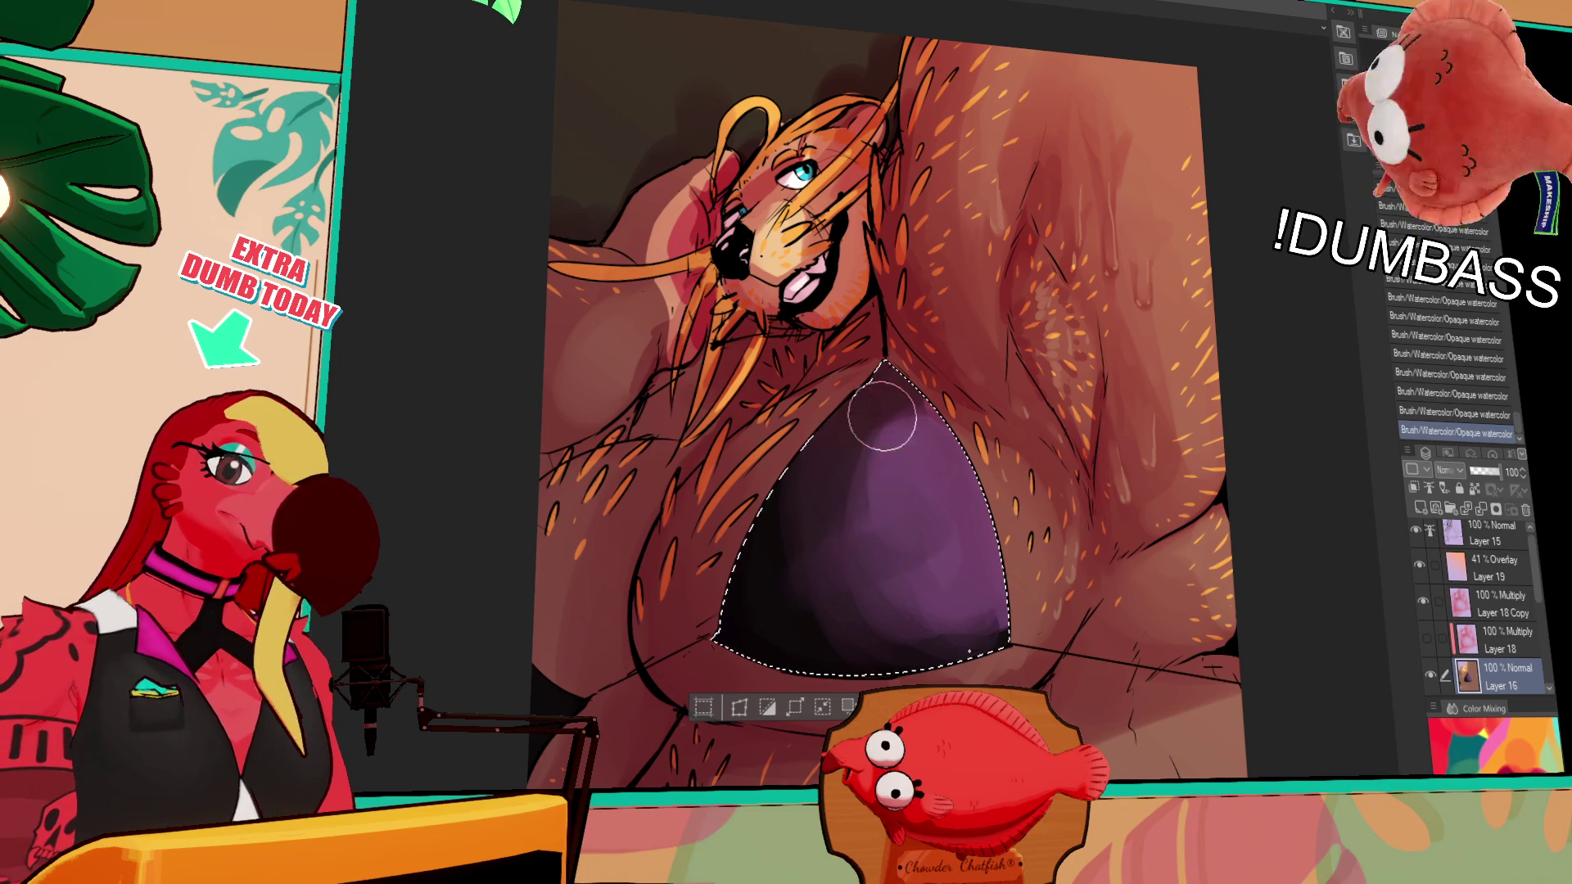
# Refine the purple shading with more strokes, then deselect and switch to the lettering canvas
pyautogui.hotkey('ctrl', 'z')
pyautogui.hotkey('ctrl', 'z')
pyautogui.hotkey('ctrl', 'z')
pyautogui.hotkey('ctrl', 'y')
pyautogui.hotkey('ctrl', 'y')
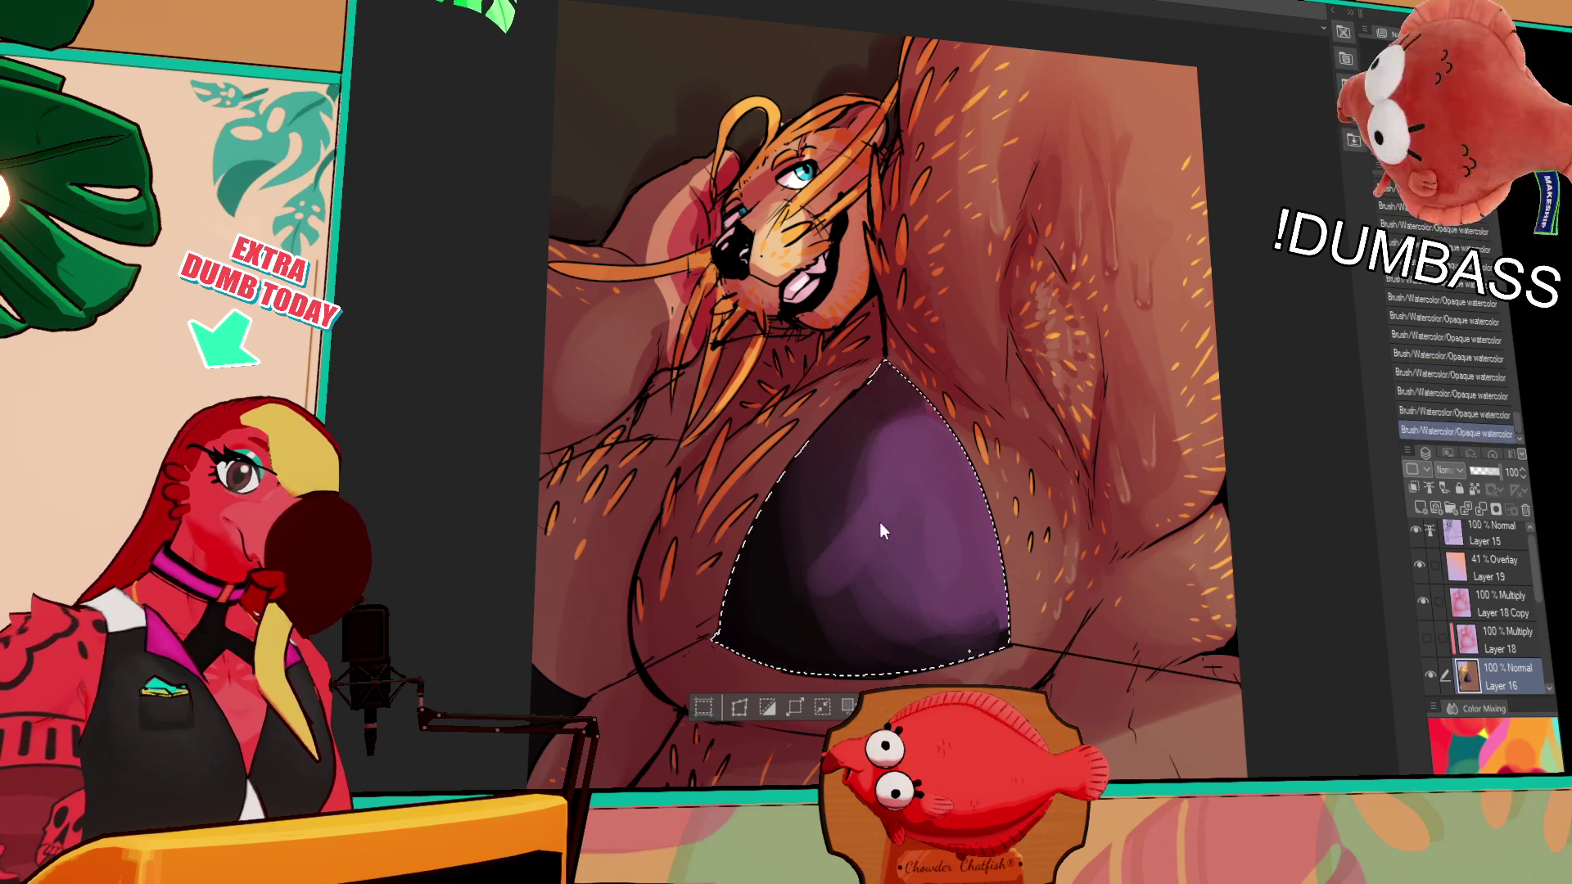
pyautogui.hotkey('ctrl', 'y')
pyautogui.moveTo(898, 457)
pyautogui.mouseDown()
pyautogui.moveTo(905, 512)
pyautogui.moveTo(930, 541)
pyautogui.mouseUp()
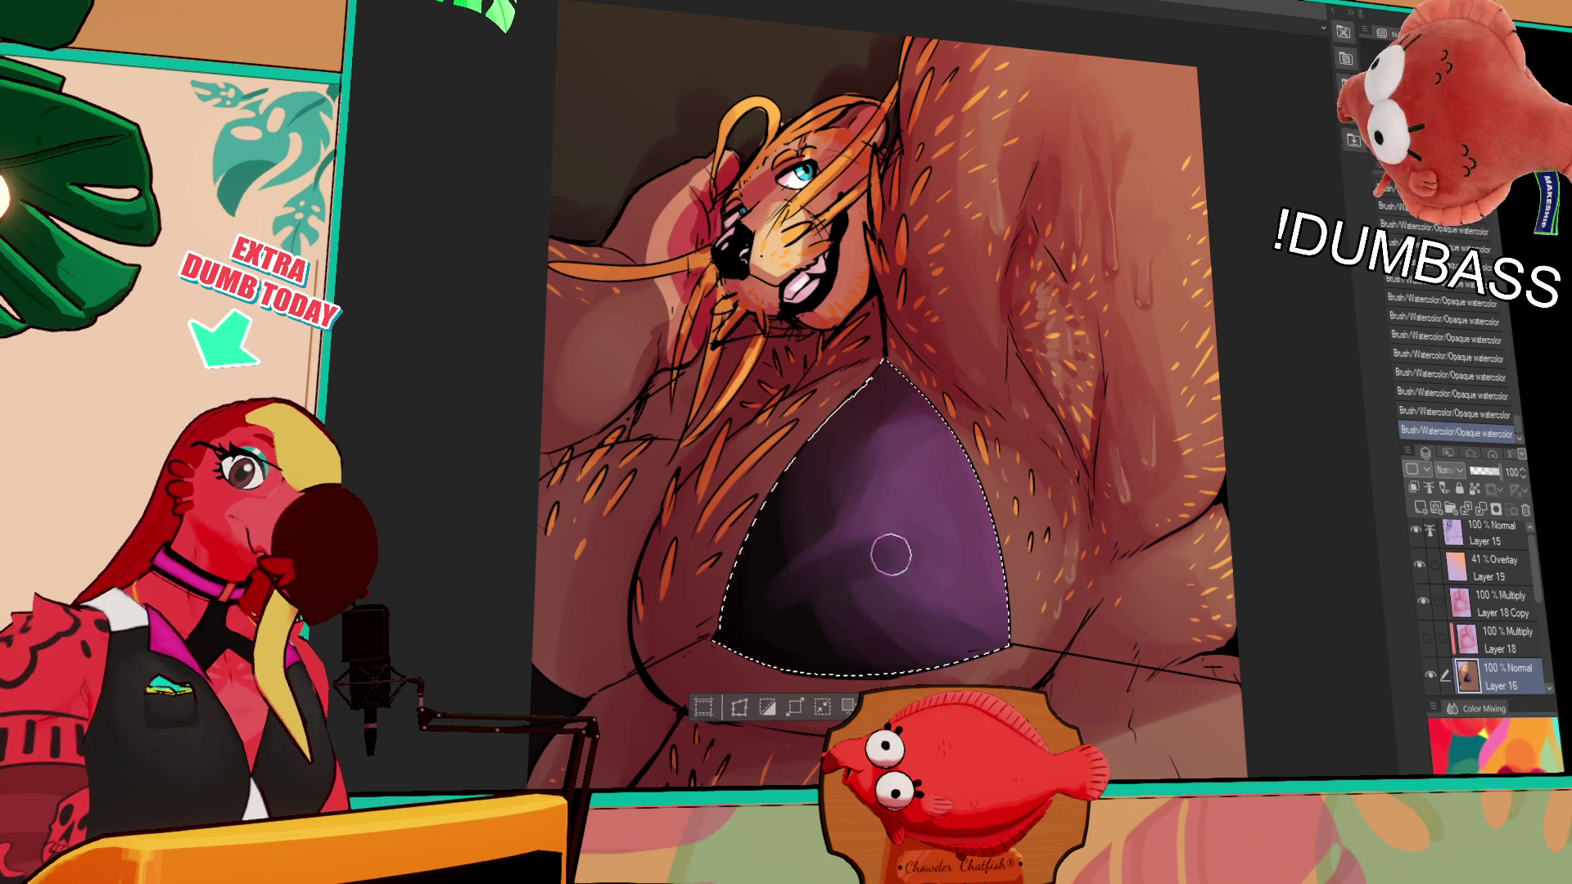
pyautogui.hotkey('ctrl', 'z')
pyautogui.moveTo(831, 578); pyautogui.dragTo(900, 553)
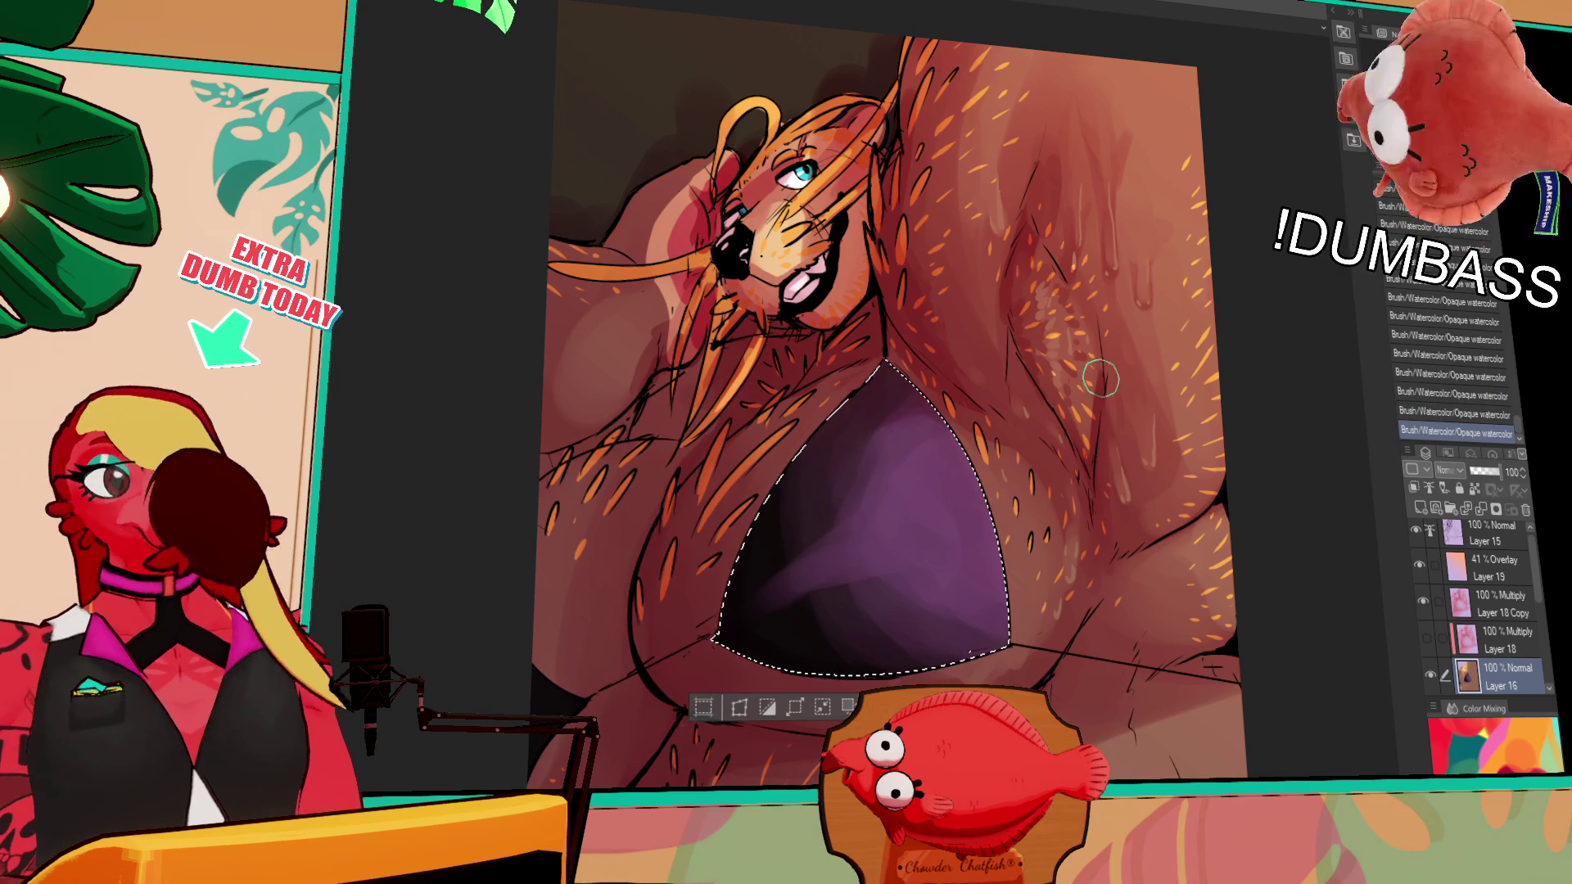
pyautogui.hotkey('ctrl', 'z')
pyautogui.hotkey('ctrl', 'z')
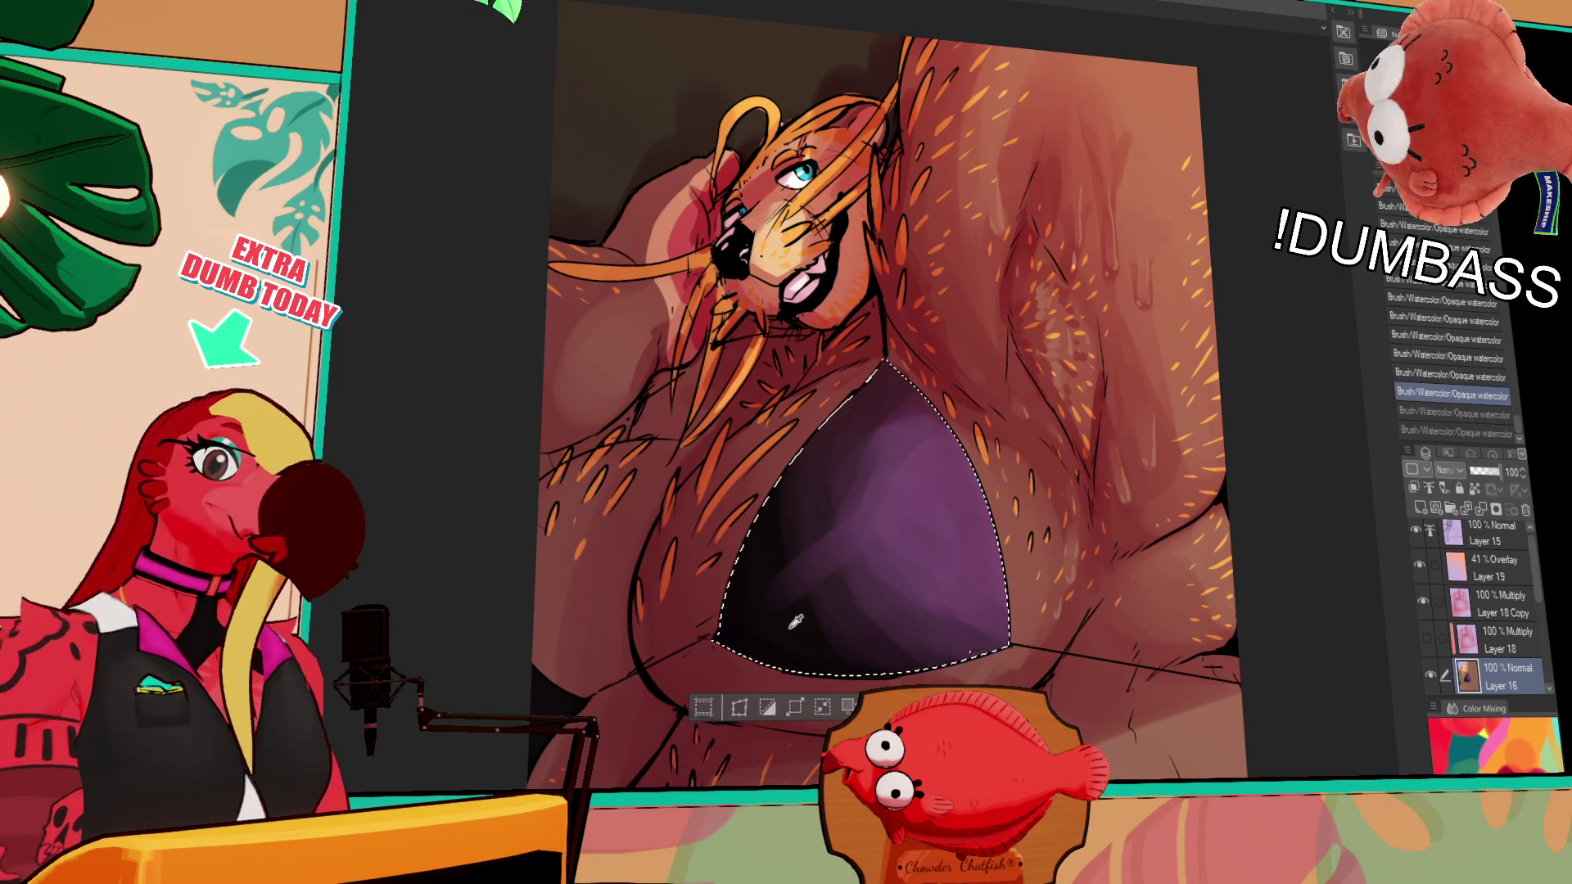
pyautogui.hotkey('ctrl', 'y')
pyautogui.hotkey('ctrl', 'y')
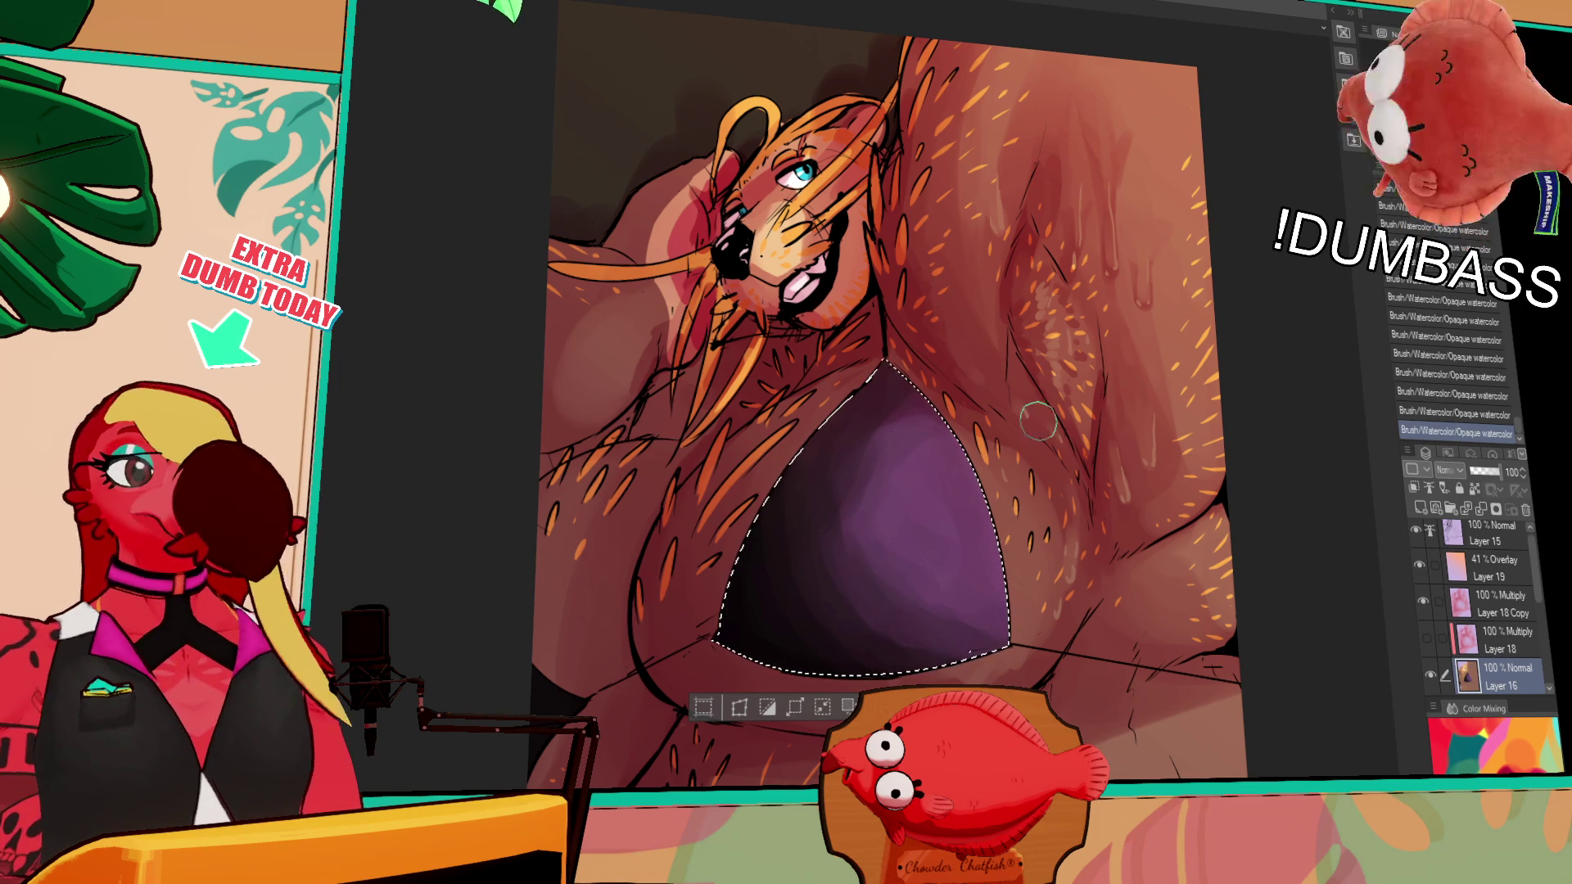
pyautogui.moveTo(852, 594); pyautogui.dragTo(902, 638)
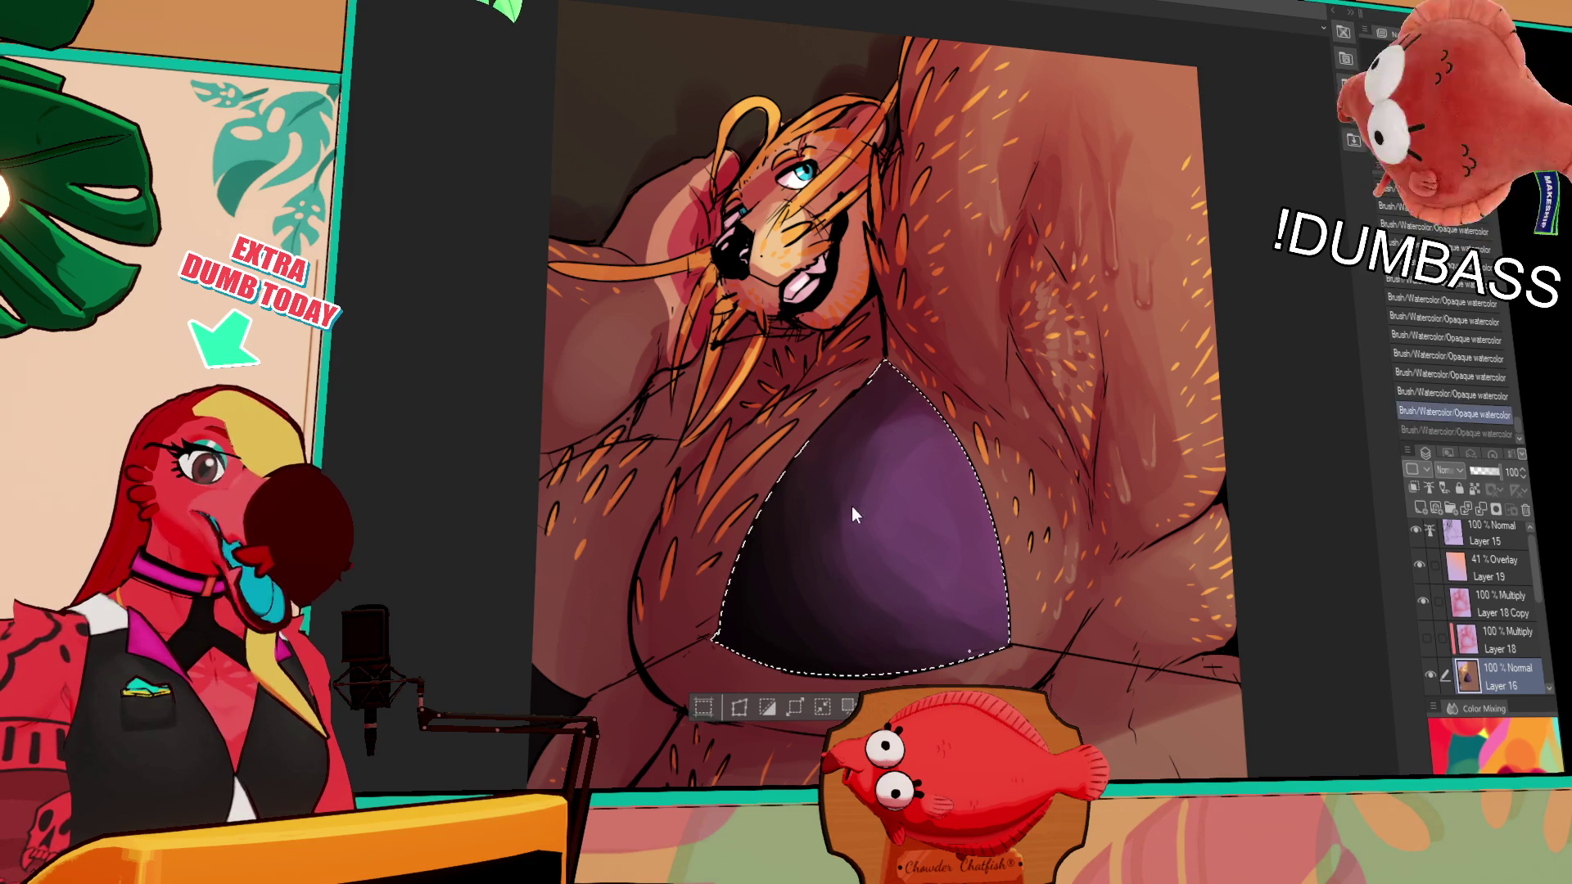
pyautogui.hotkey('ctrl', 'd')
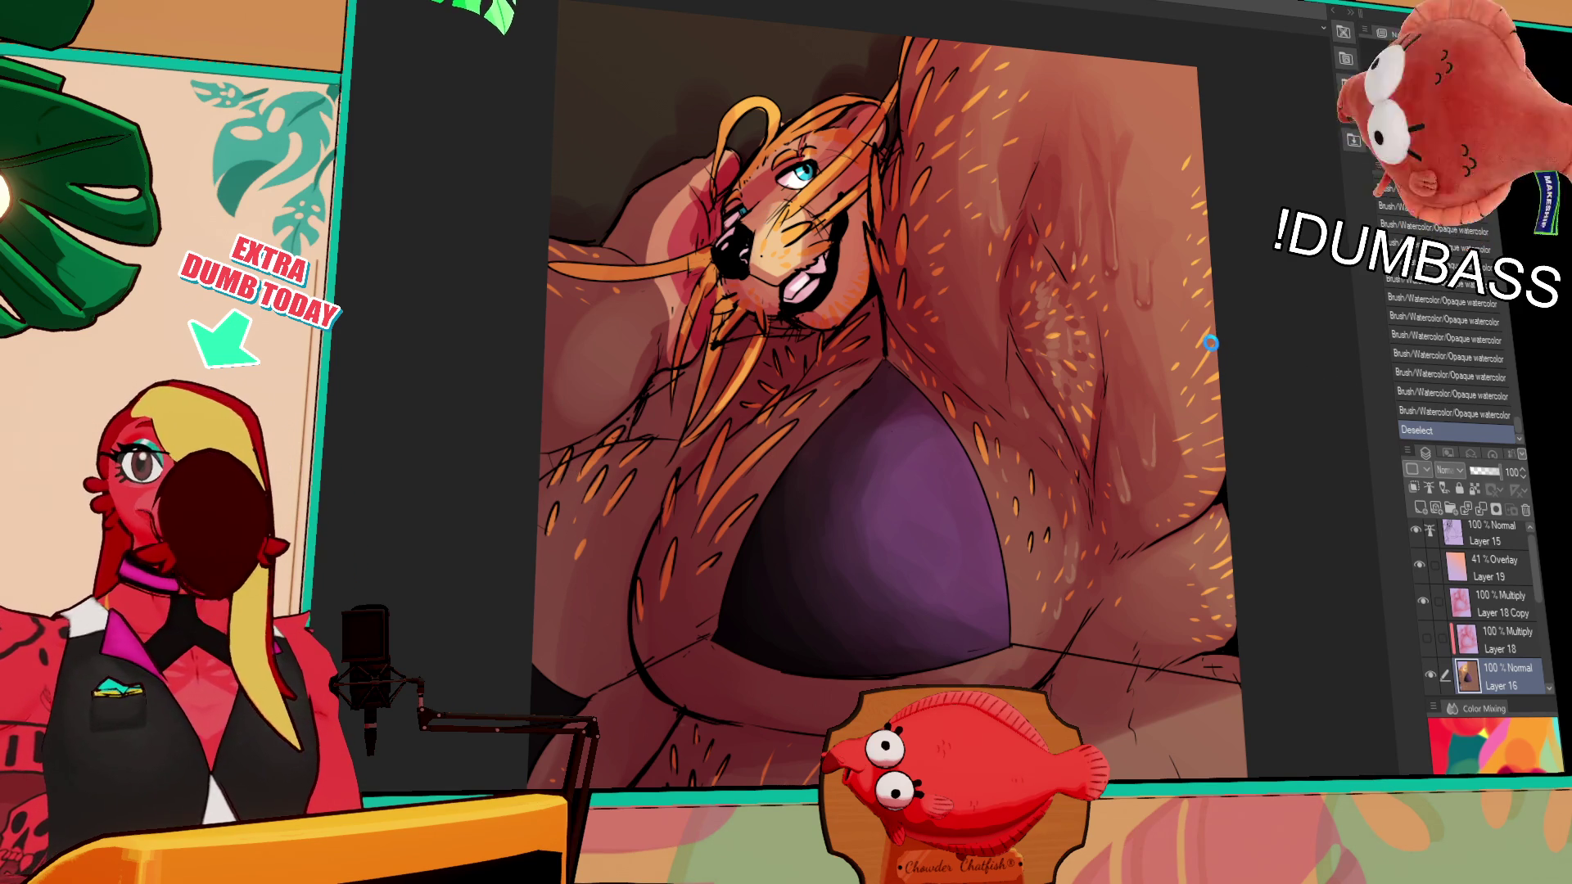
pyautogui.hotkey('ctrl', 'Tab')
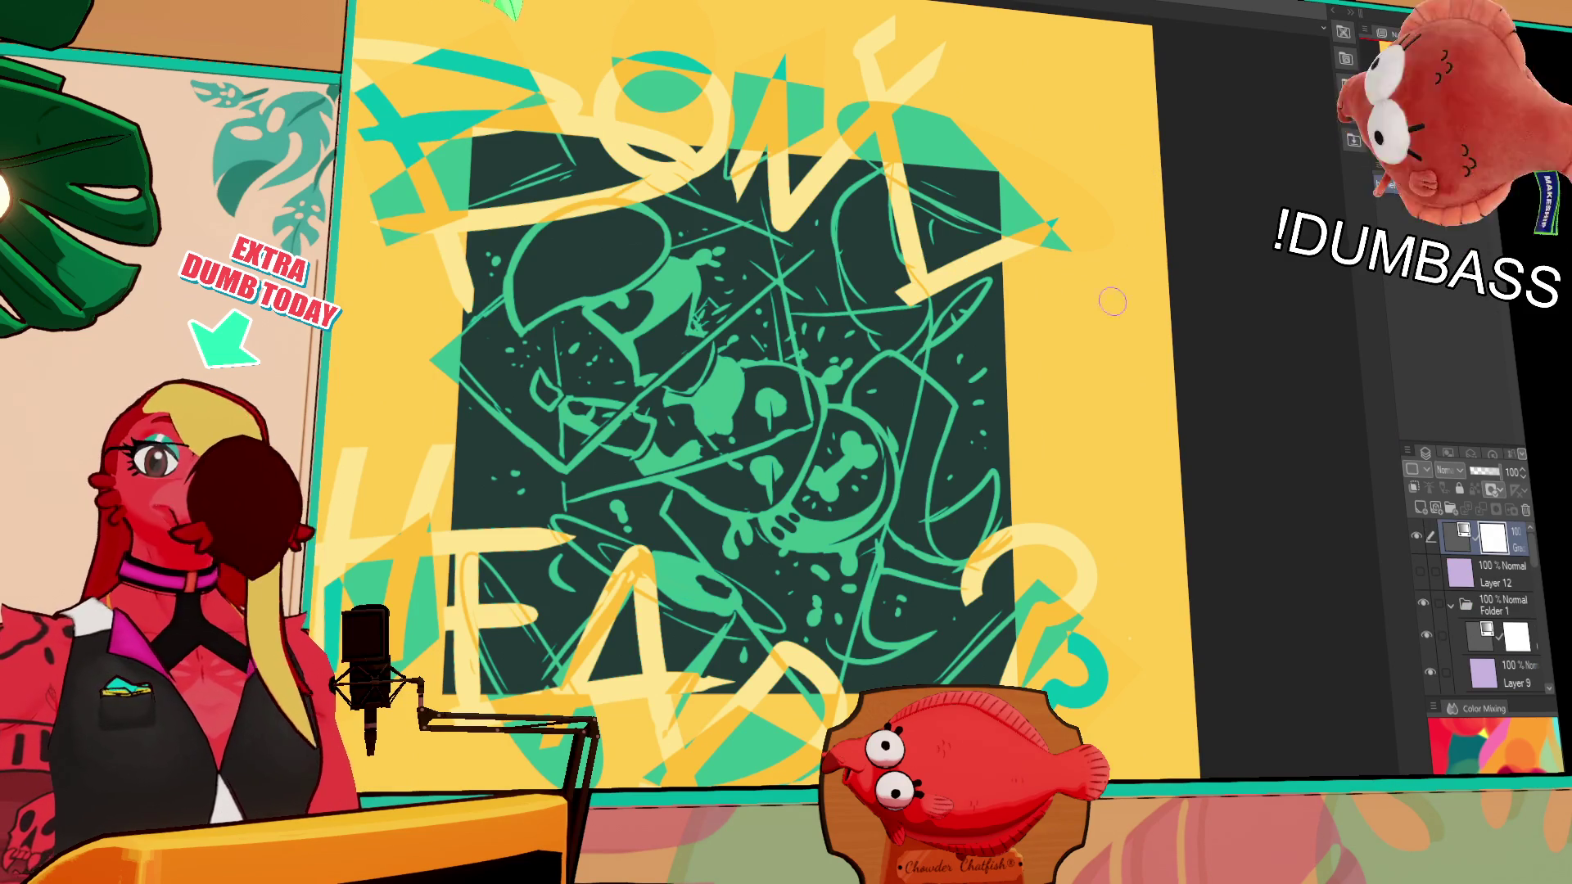
# Preview colours by toggling both gradient map layers off and on, then switch to the red block figure
pyautogui.hotkey('ctrl', 'z')
pyautogui.click(1419, 538)
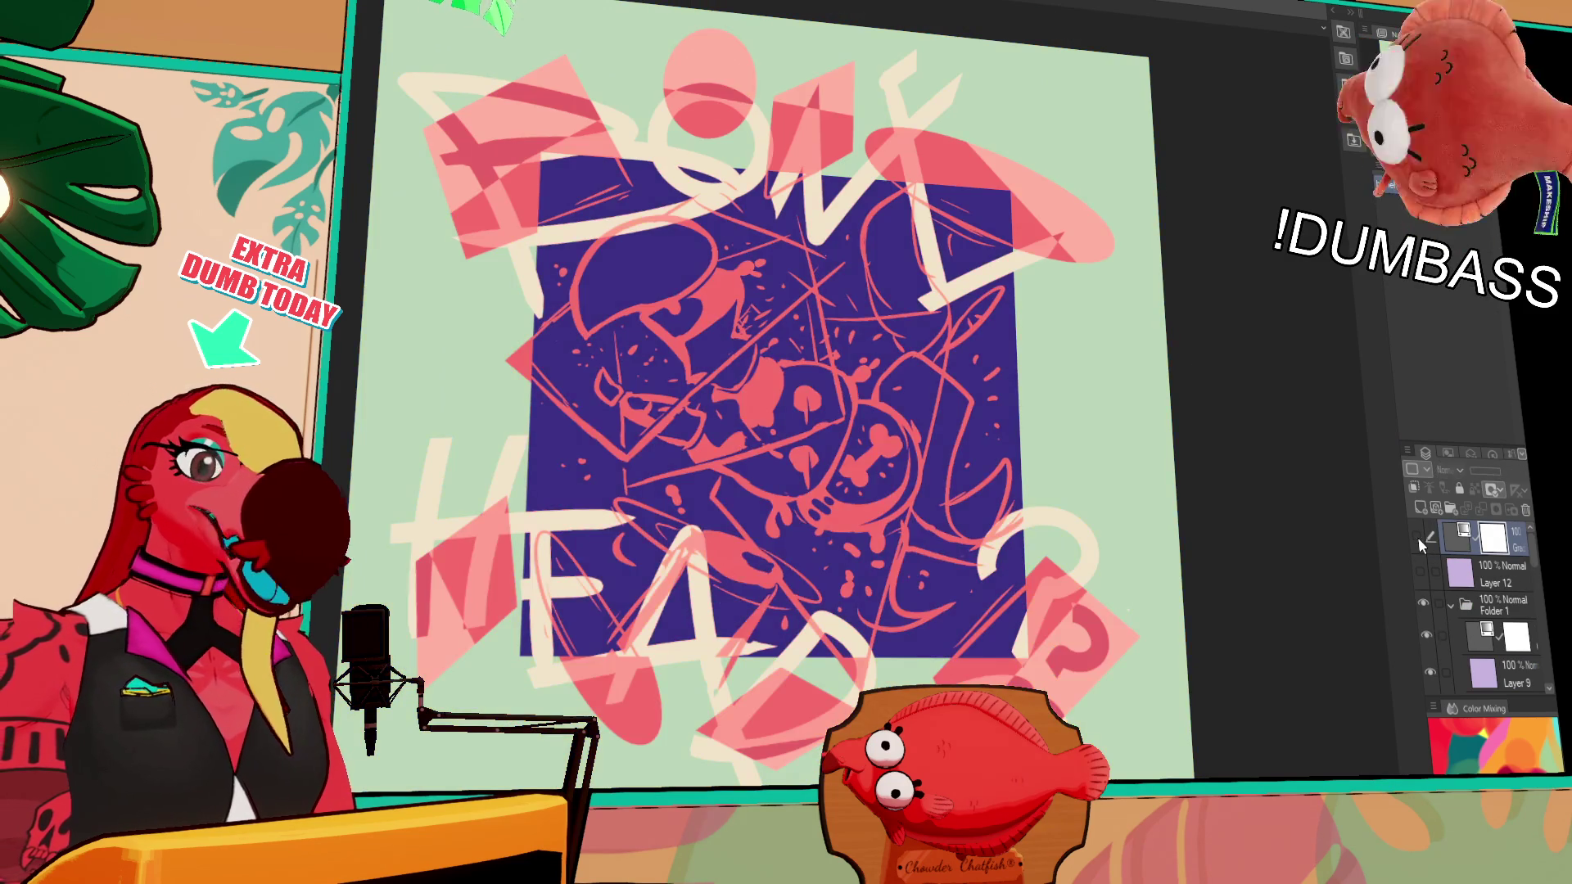
pyautogui.hotkey('ctrl', '0')
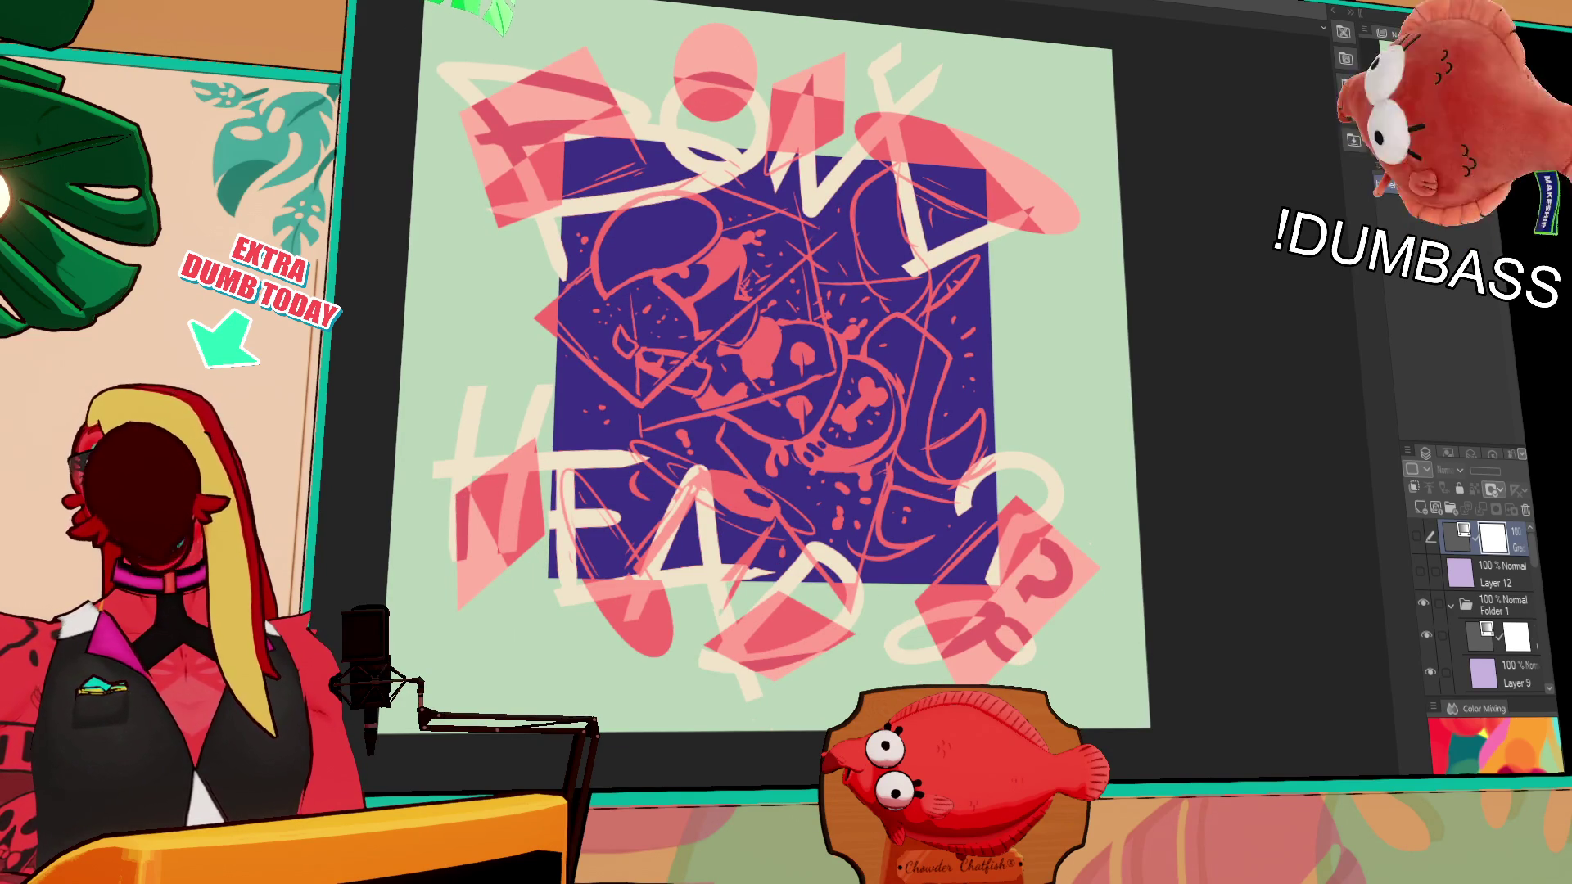
pyautogui.click(1417, 536)
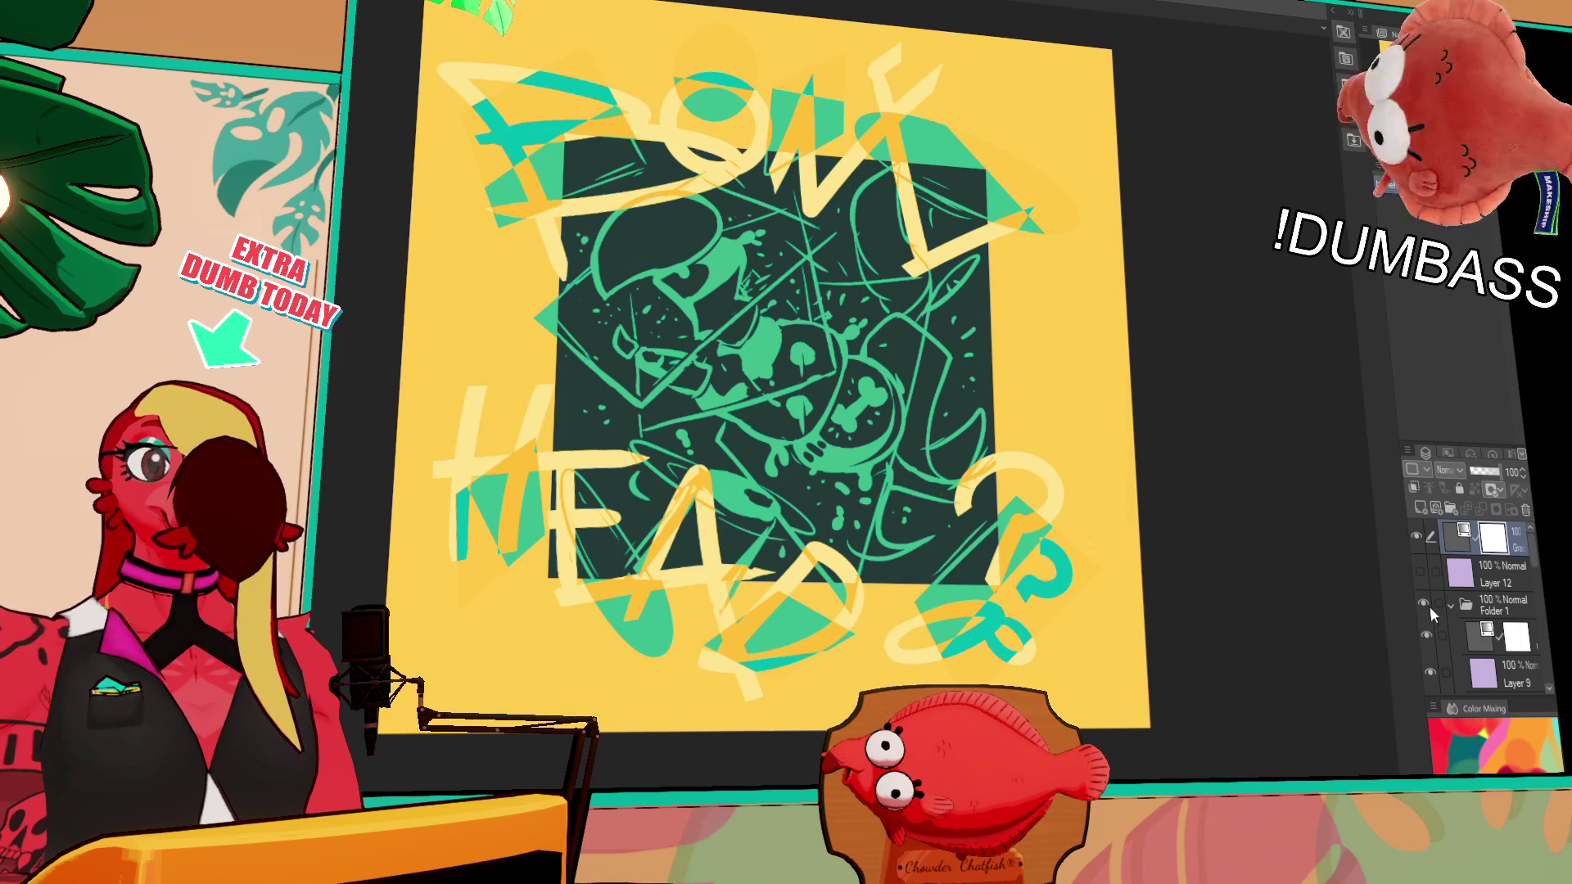
pyautogui.click(1429, 632)
pyautogui.click(1428, 632)
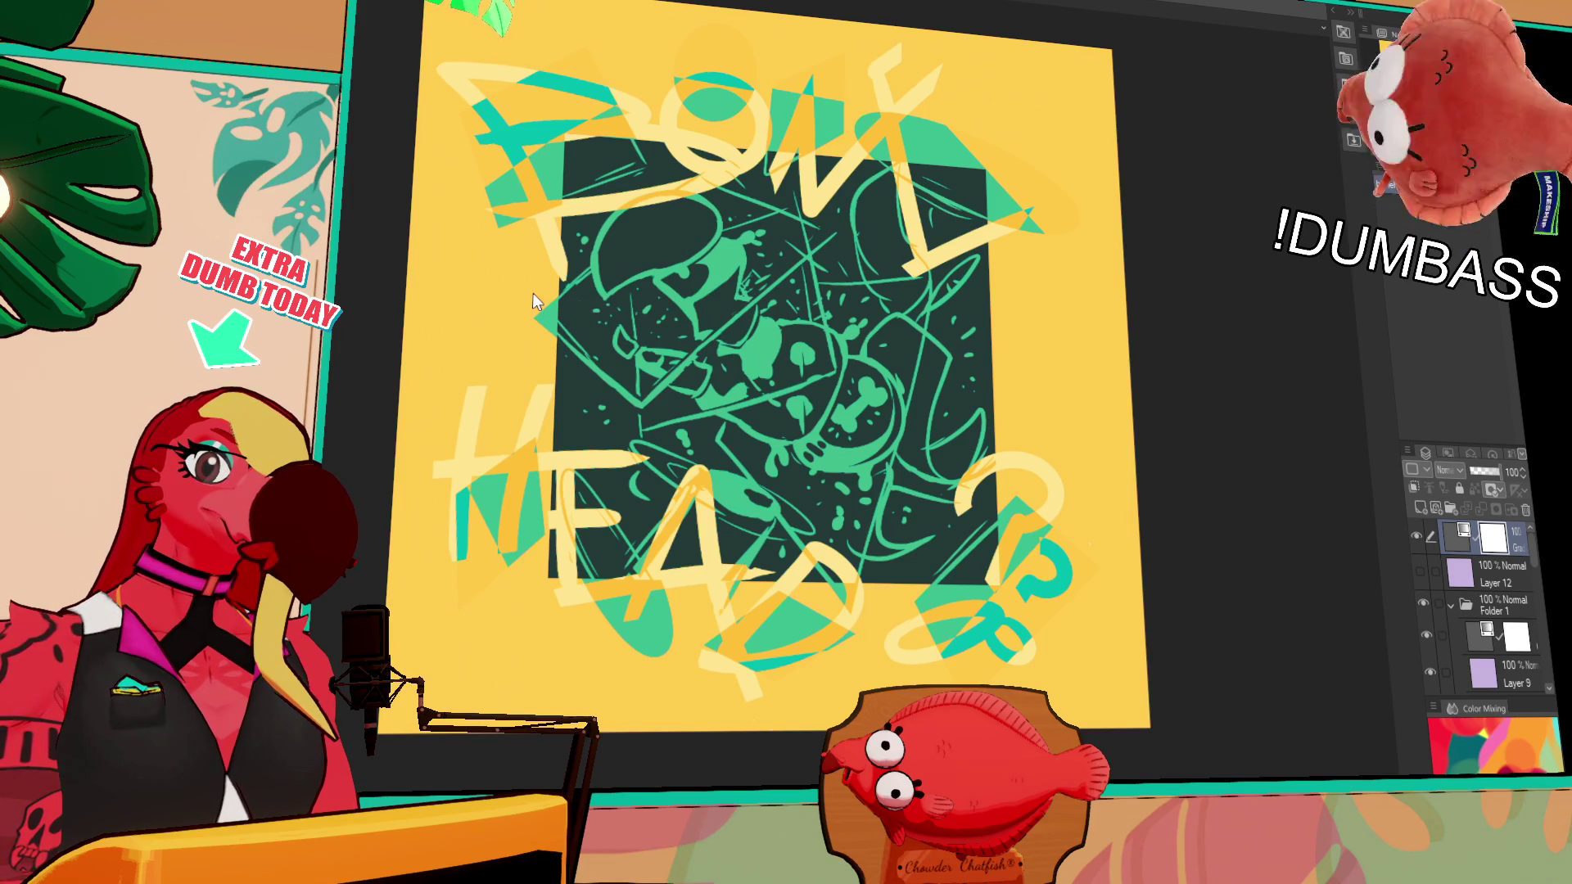
pyautogui.hotkey('ctrl', 'Tab')
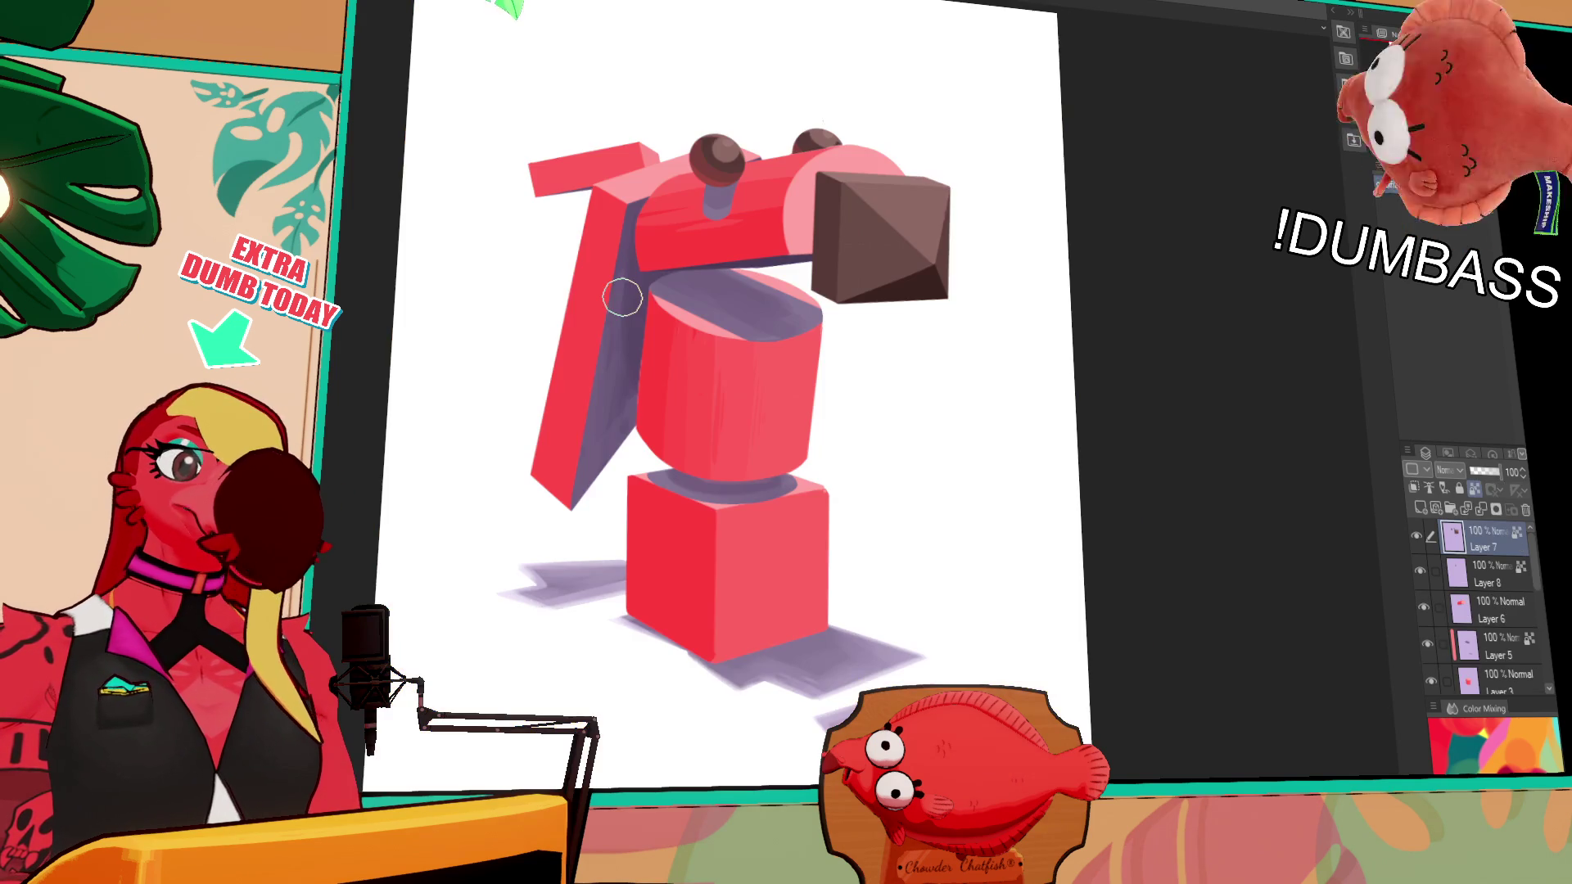
# Cycle through the lettering, brown character and purple sketch canvases back to the furry character; select Layer 18 Copy
pyautogui.scroll(-2, 606, 303)
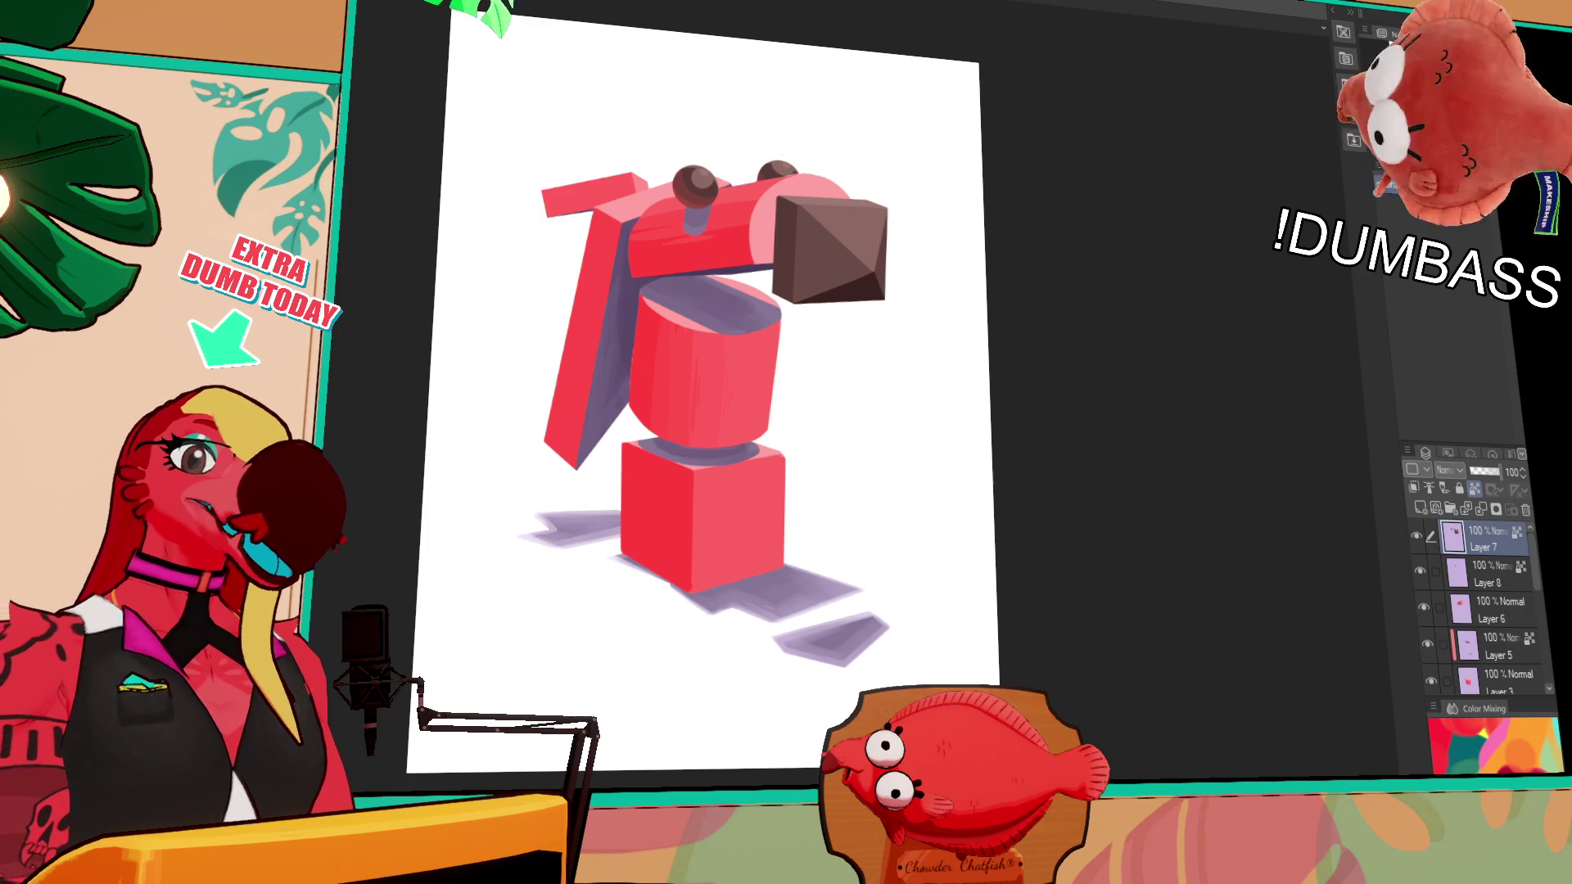
pyautogui.click(596, 7)
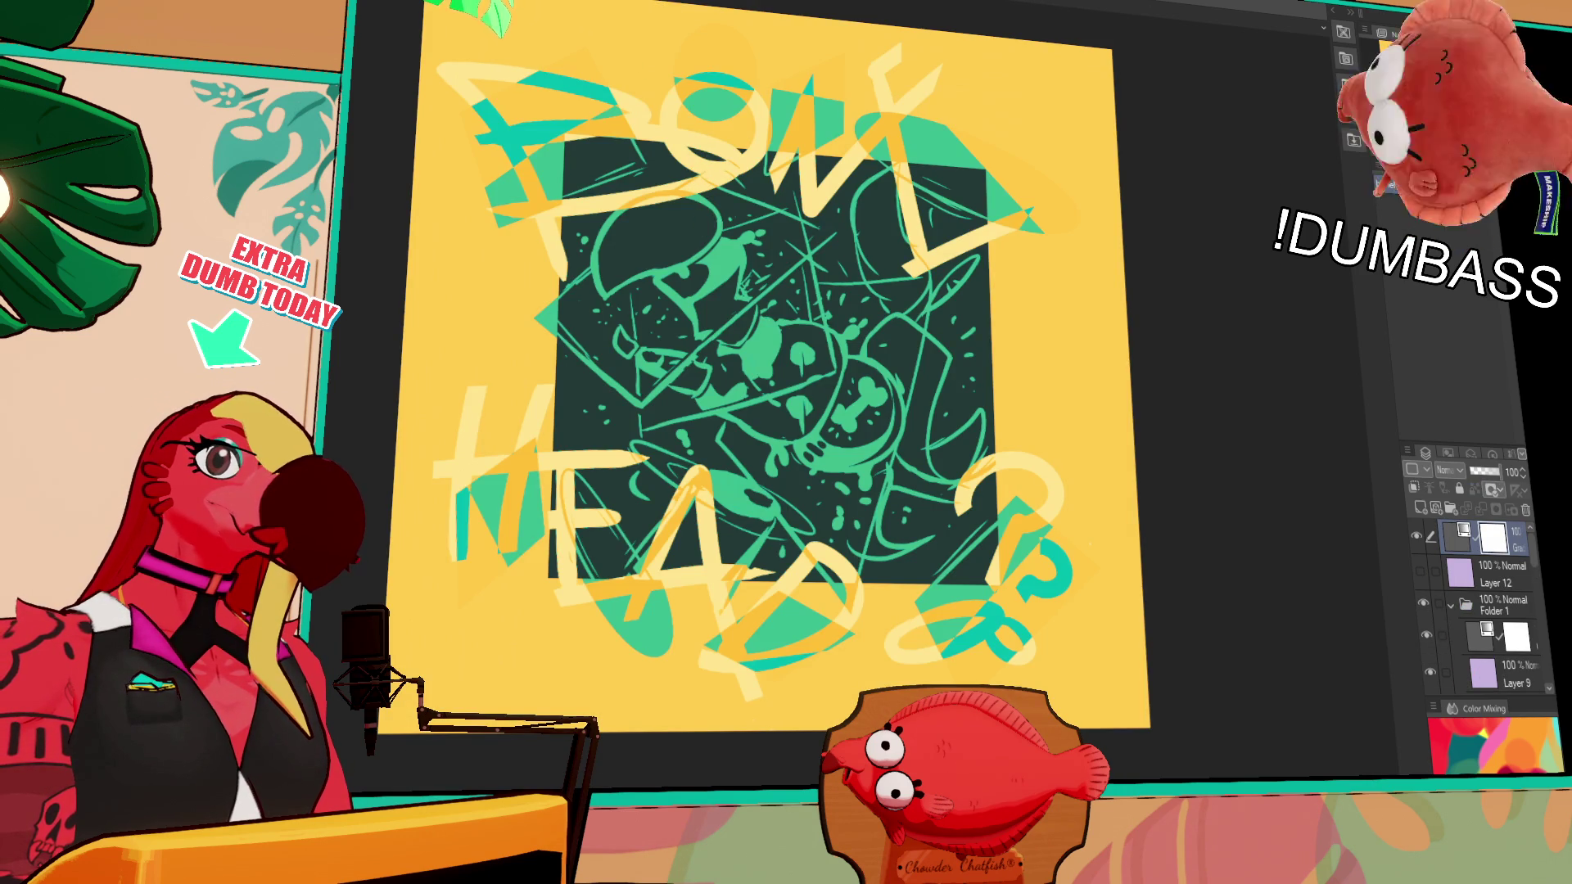
pyautogui.hotkey('ctrl', 'Tab')
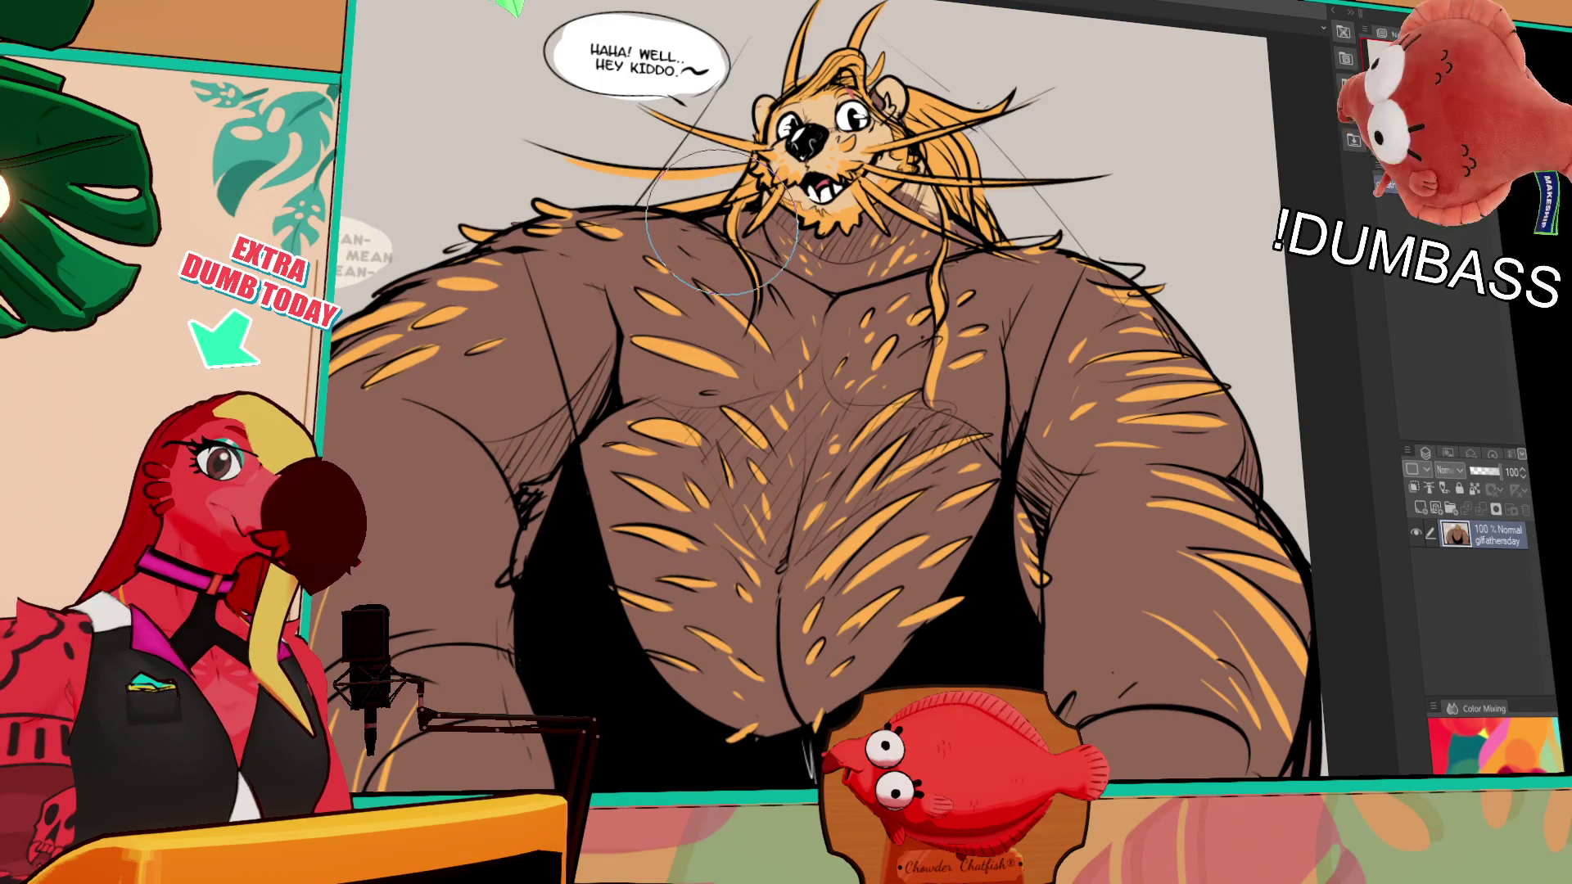
pyautogui.hotkey('ctrl', 'Tab')
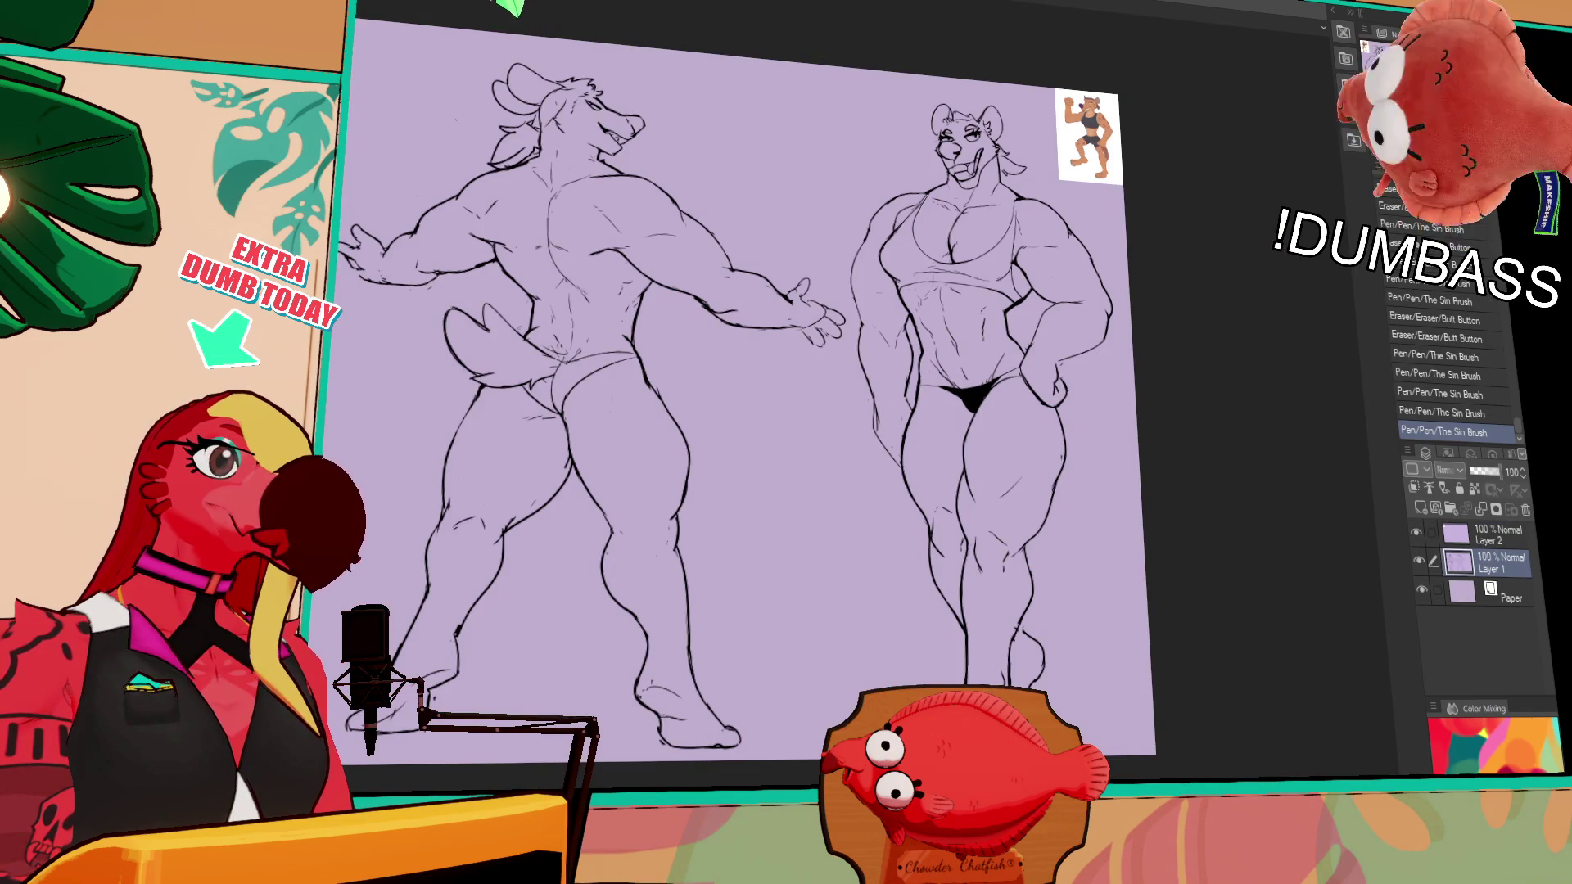
pyautogui.hotkey('ctrl', 'Tab')
pyautogui.hotkey('ctrl', 'Tab')
pyautogui.hotkey('ctrl', 'Tab')
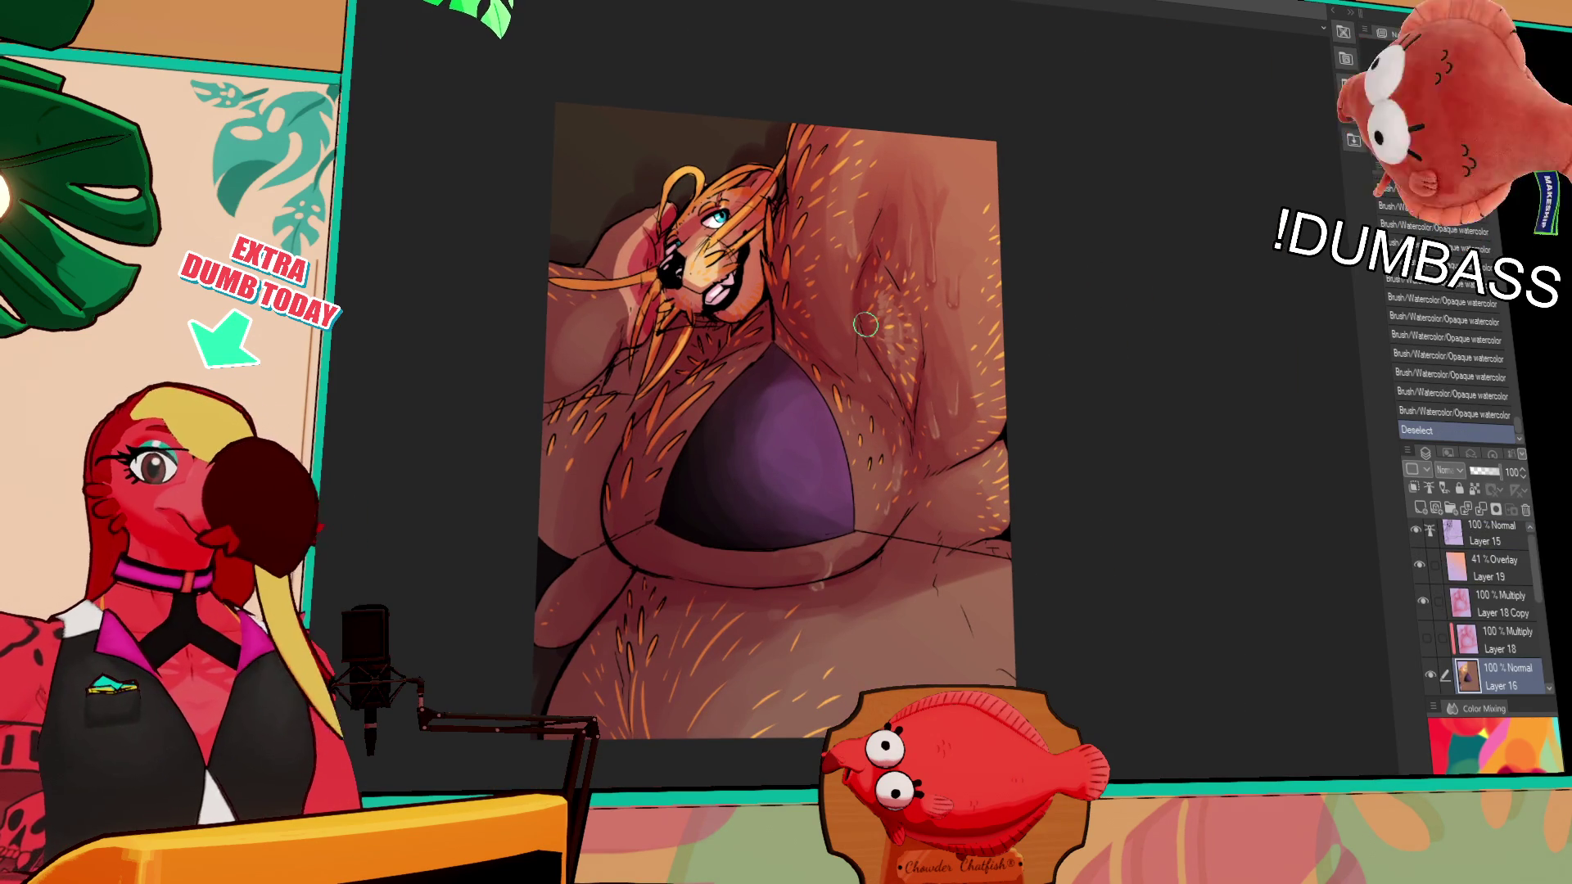
pyautogui.click(1498, 603)
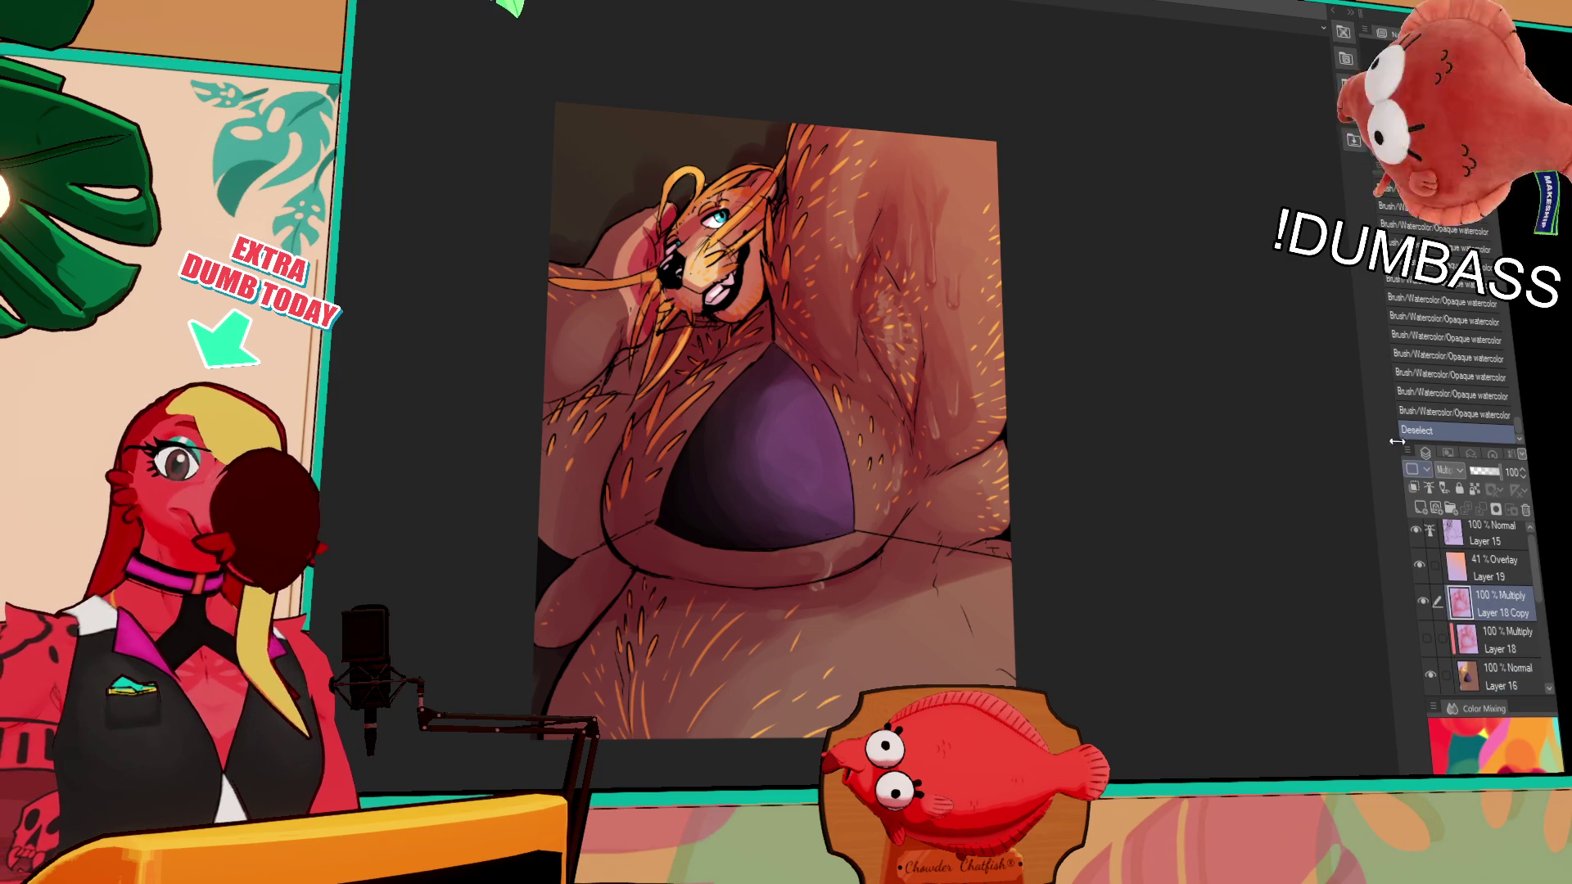
# Bring the belly into view and paint watercolour shading strokes below the bikini top
pyautogui.scroll(2, 792, 555)
pyautogui.moveTo(741, 843); pyautogui.dragTo(793, 555)
pyautogui.click(754, 568)
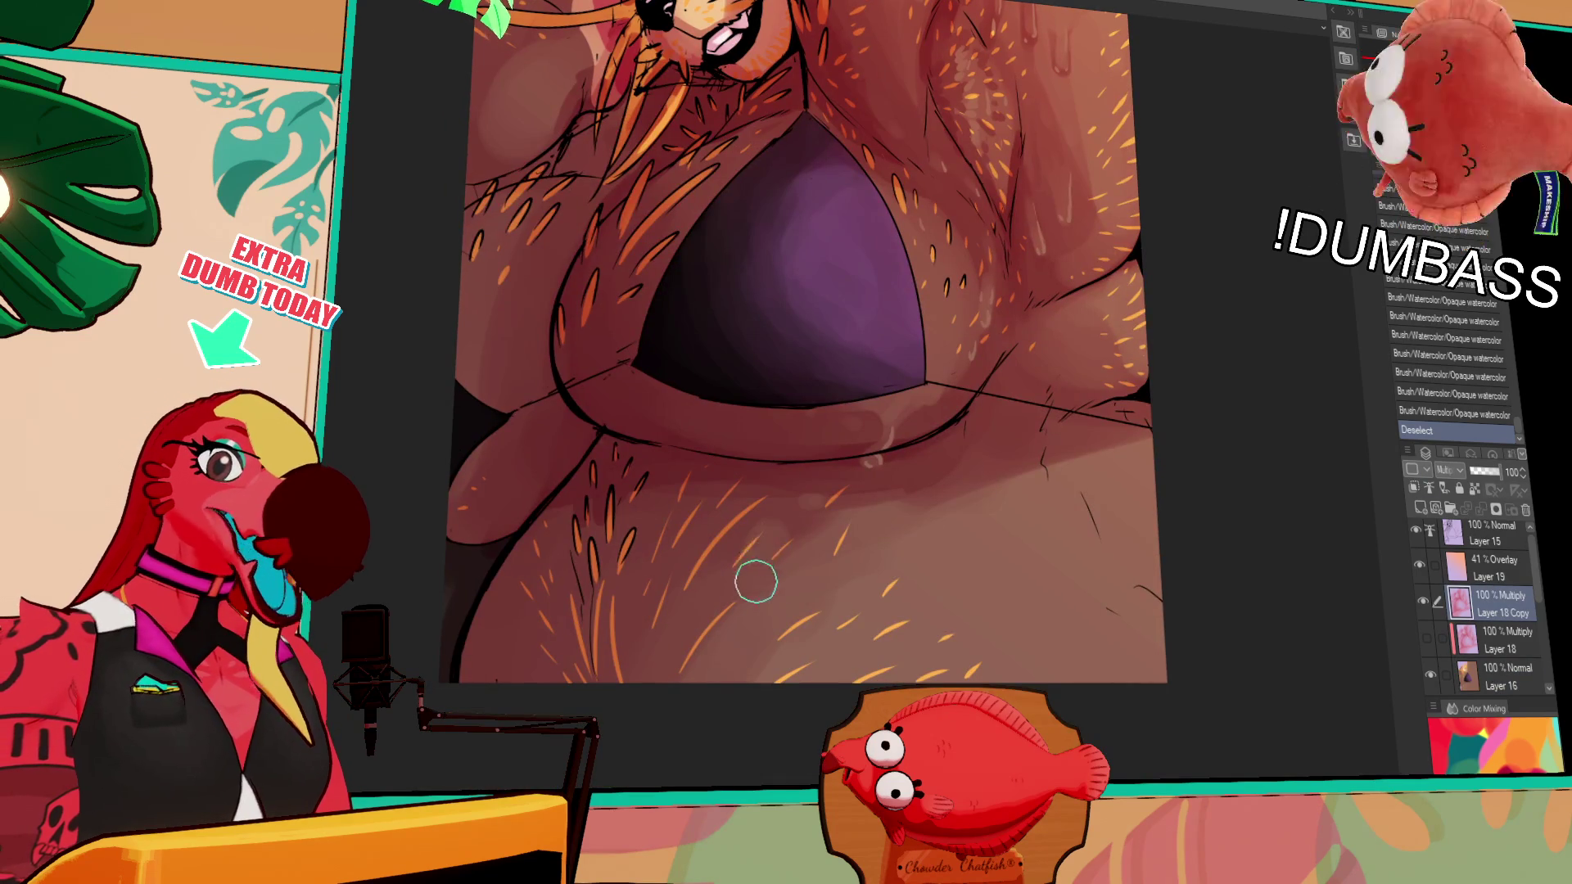
pyautogui.hotkey('ctrl', 'z')
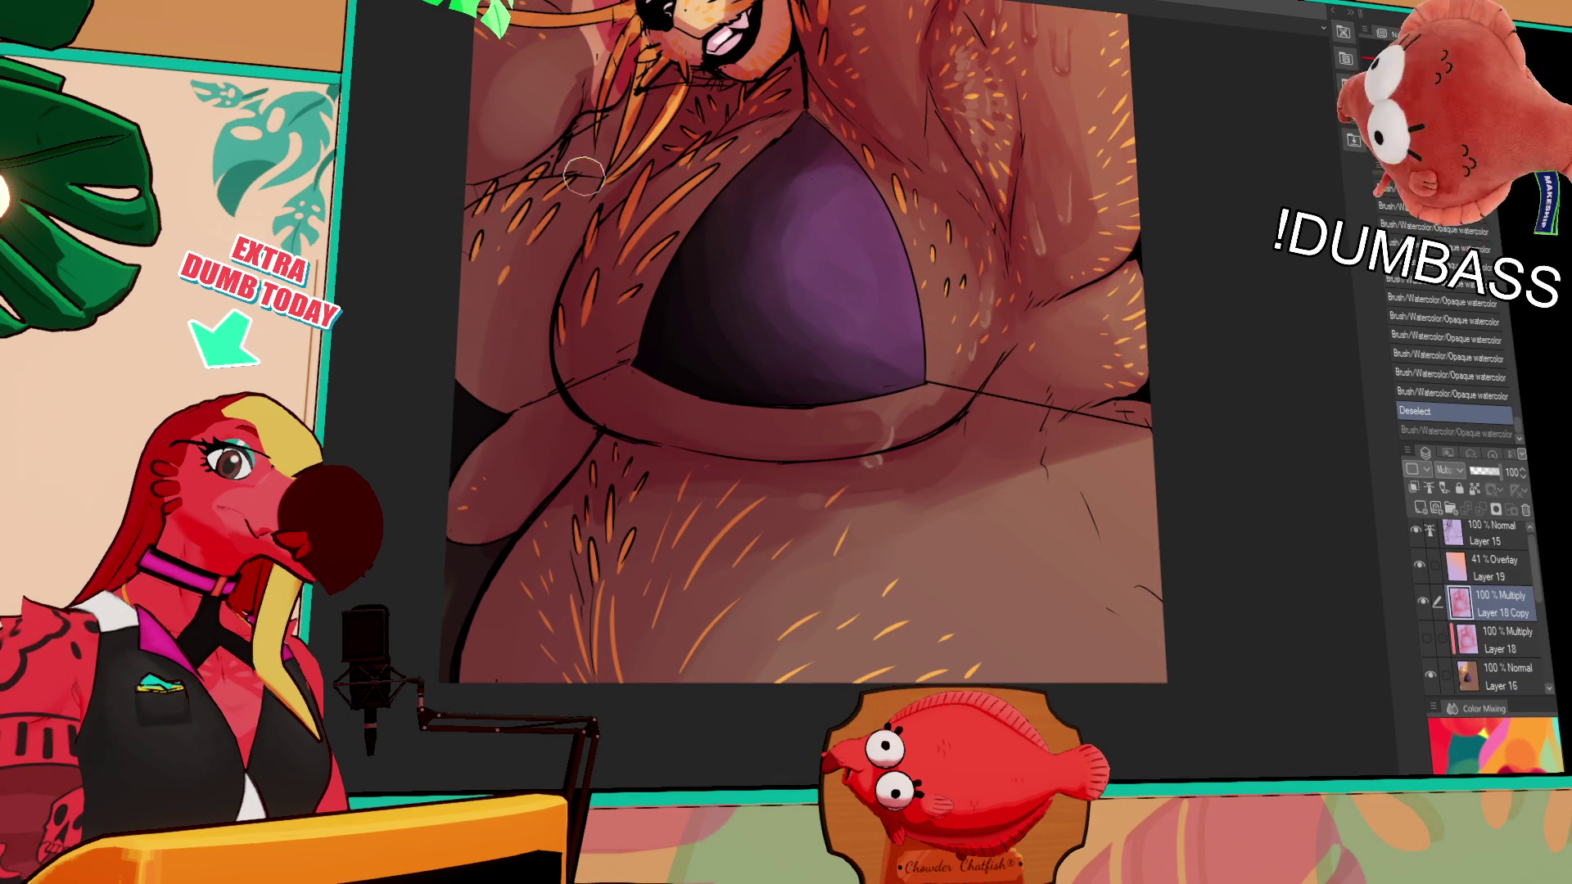
pyautogui.hotkey('ctrl', 'z')
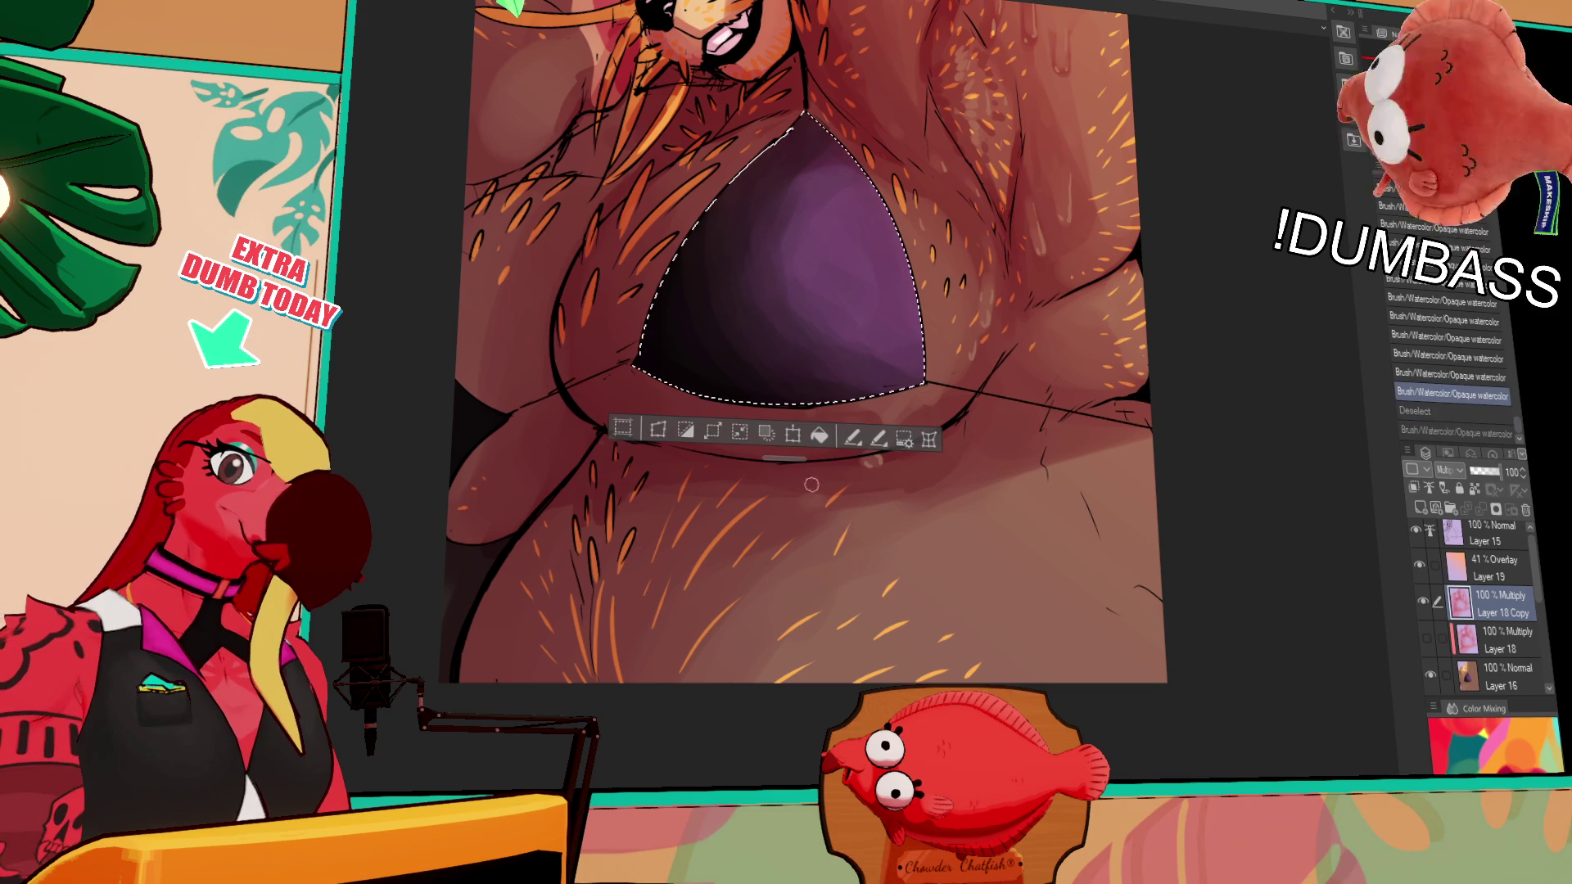
pyautogui.hotkey('ctrl', 'y')
pyautogui.hotkey('ctrl', 'y')
pyautogui.moveTo(860, 477); pyautogui.dragTo(864, 460)
pyautogui.hotkey('ctrl', 'y')
pyautogui.hotkey('ctrl', 'y')
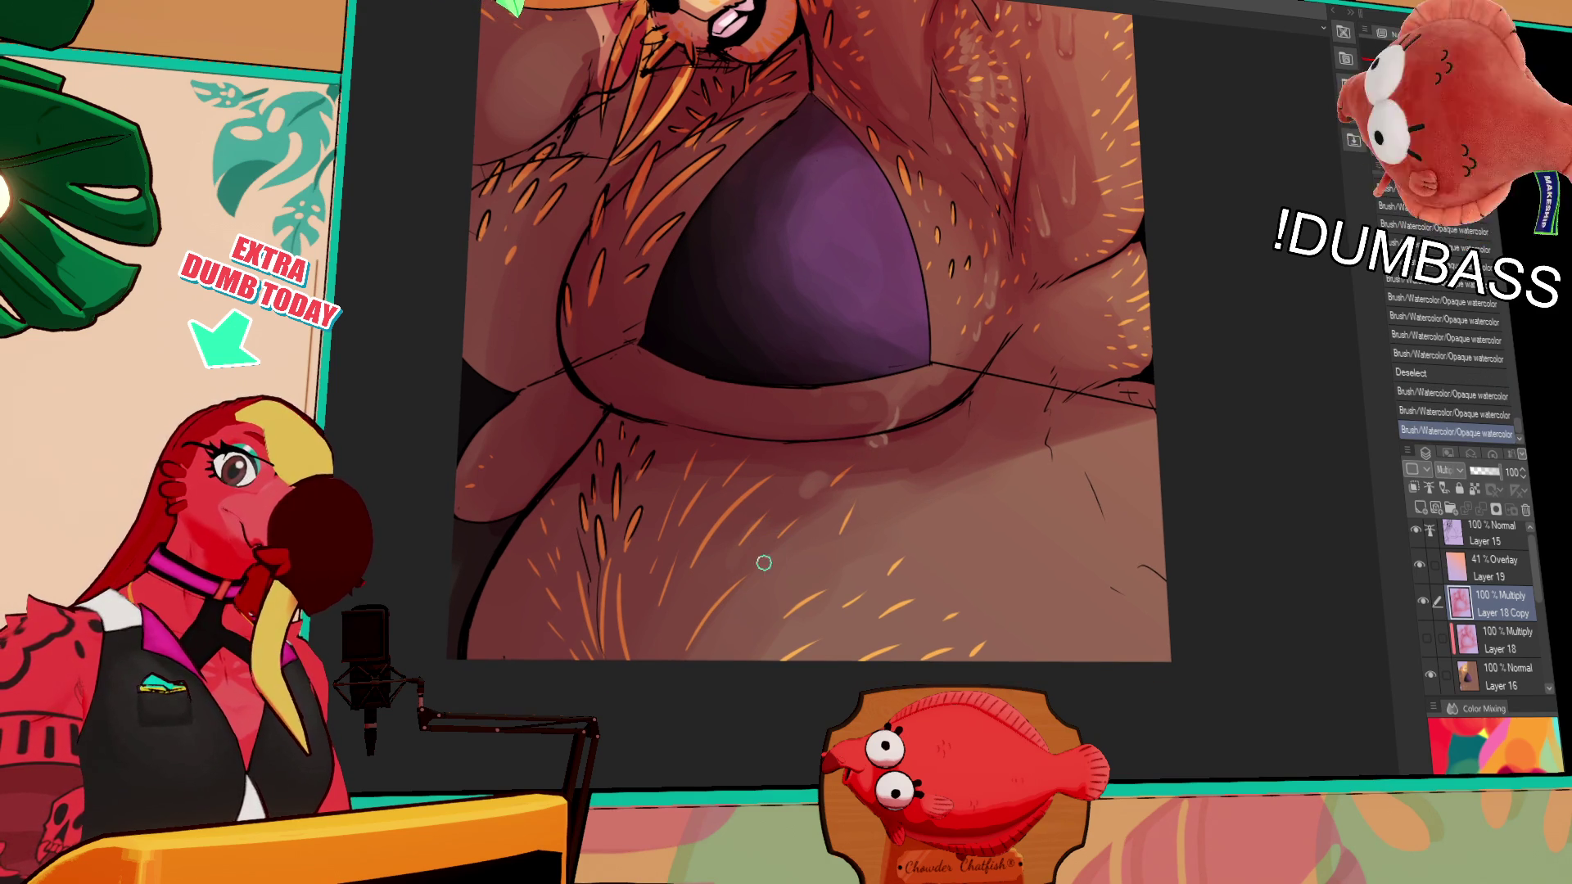
pyautogui.hotkey('ctrl', 'y')
pyautogui.hotkey('ctrl', 'y')
pyautogui.hotkey('ctrl', 'y')
pyautogui.hotkey('ctrl', 'y')
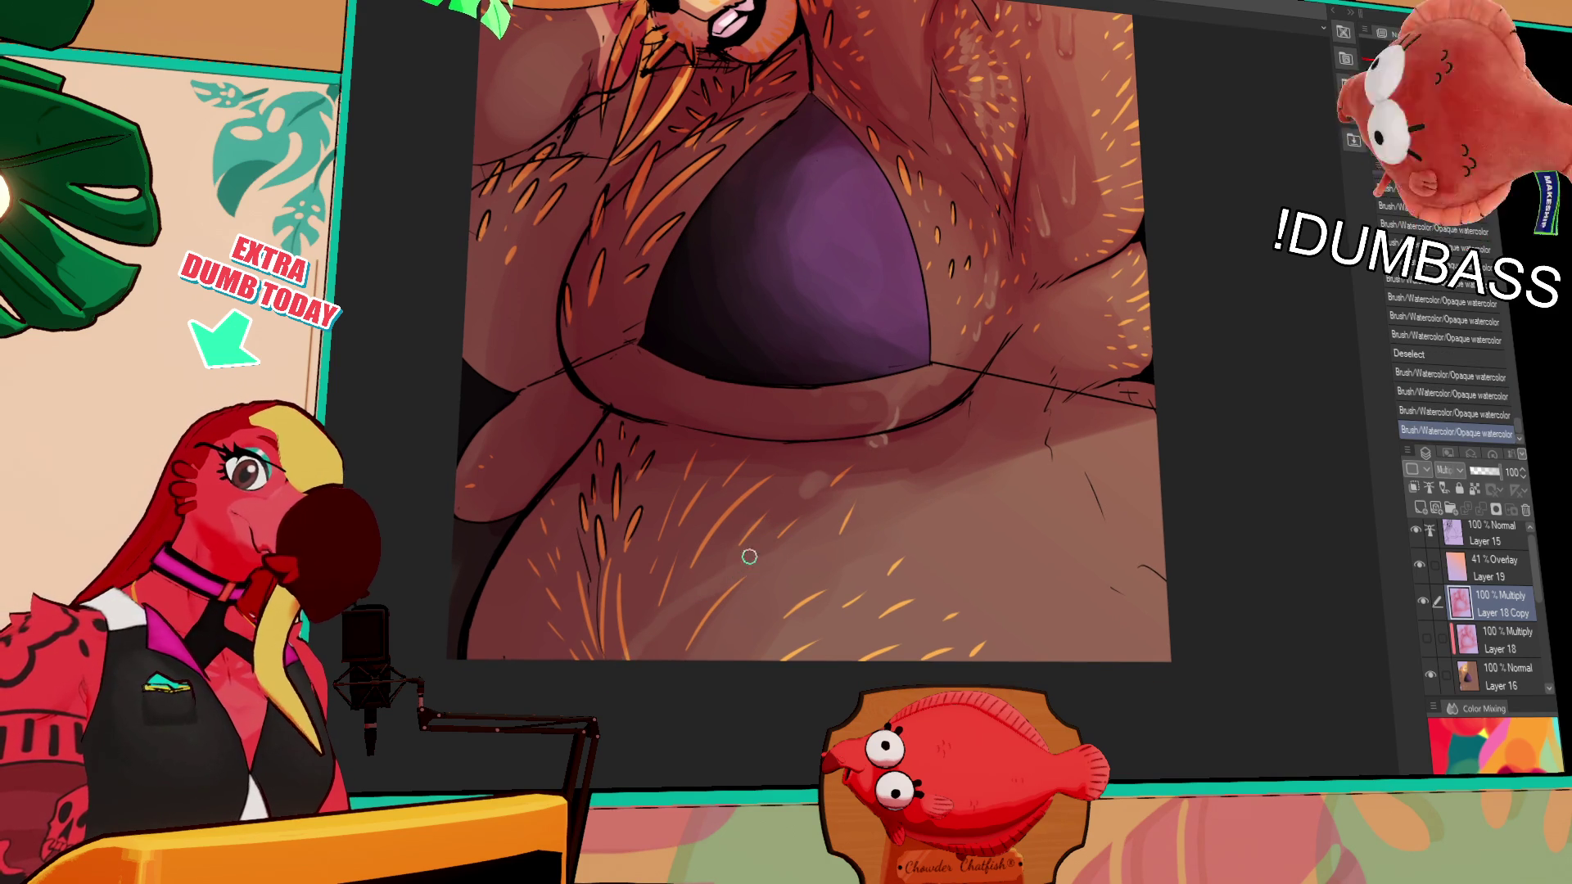
pyautogui.hotkey('ctrl', 'y')
pyautogui.hotkey('ctrl', 'y')
pyautogui.hotkey('ctrl', 'y')
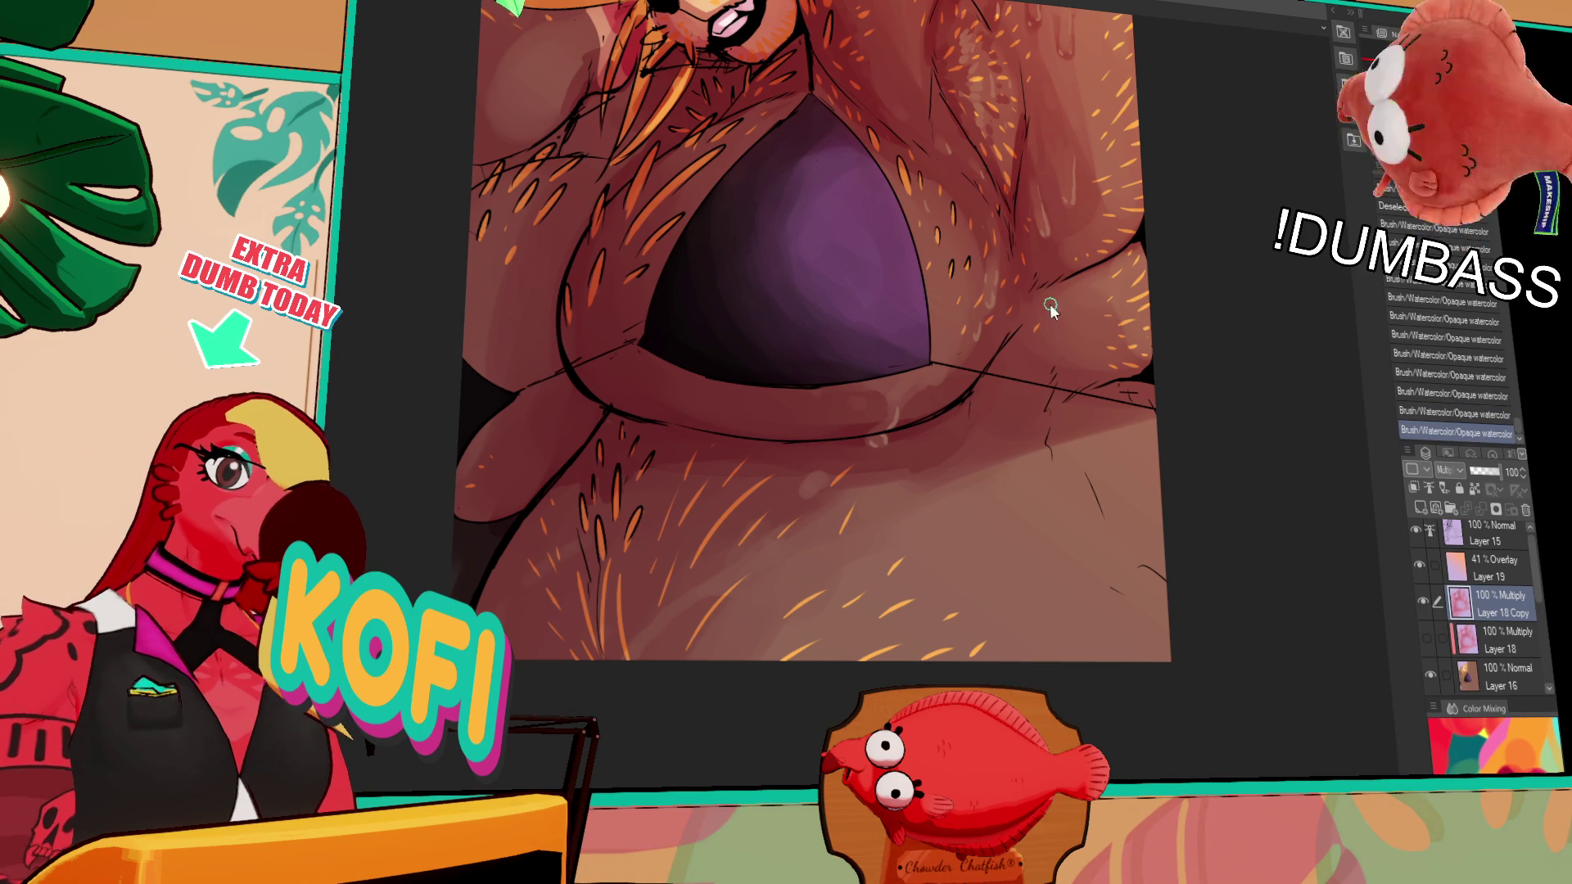
# Compare the belly strokes with undo and redo, keep the chosen ones, and erase a small patch
pyautogui.hotkey('ctrl', 'z')
pyautogui.moveTo(1009, 432); pyautogui.dragTo(1048, 360)
pyautogui.hotkey('ctrl', 'y')
pyautogui.hotkey('ctrl', 'z')
pyautogui.hotkey('ctrl', 'y')
pyautogui.hotkey('ctrl', 'z')
pyautogui.hotkey('ctrl', 'y')
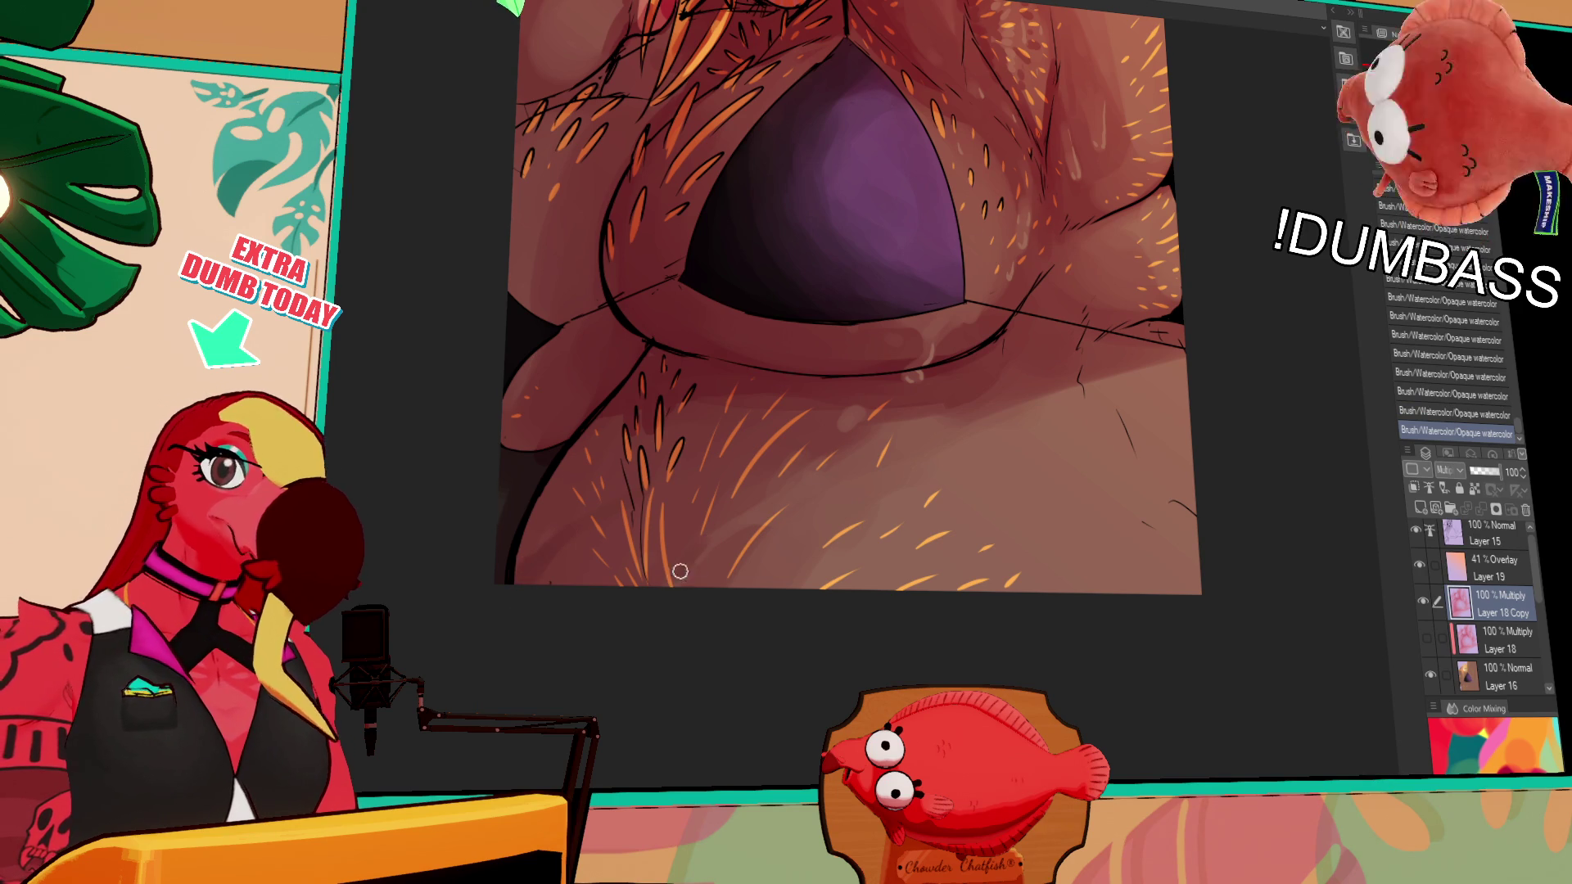
pyautogui.hotkey('ctrl', 'z')
pyautogui.hotkey('ctrl', 'z')
pyautogui.hotkey('ctrl', 'z')
pyautogui.moveTo(1167, 258)
pyautogui.mouseDown()
pyautogui.moveTo(1147, 352)
pyautogui.moveTo(1082, 334)
pyautogui.moveTo(1137, 426)
pyautogui.moveTo(1111, 283)
pyautogui.mouseUp()
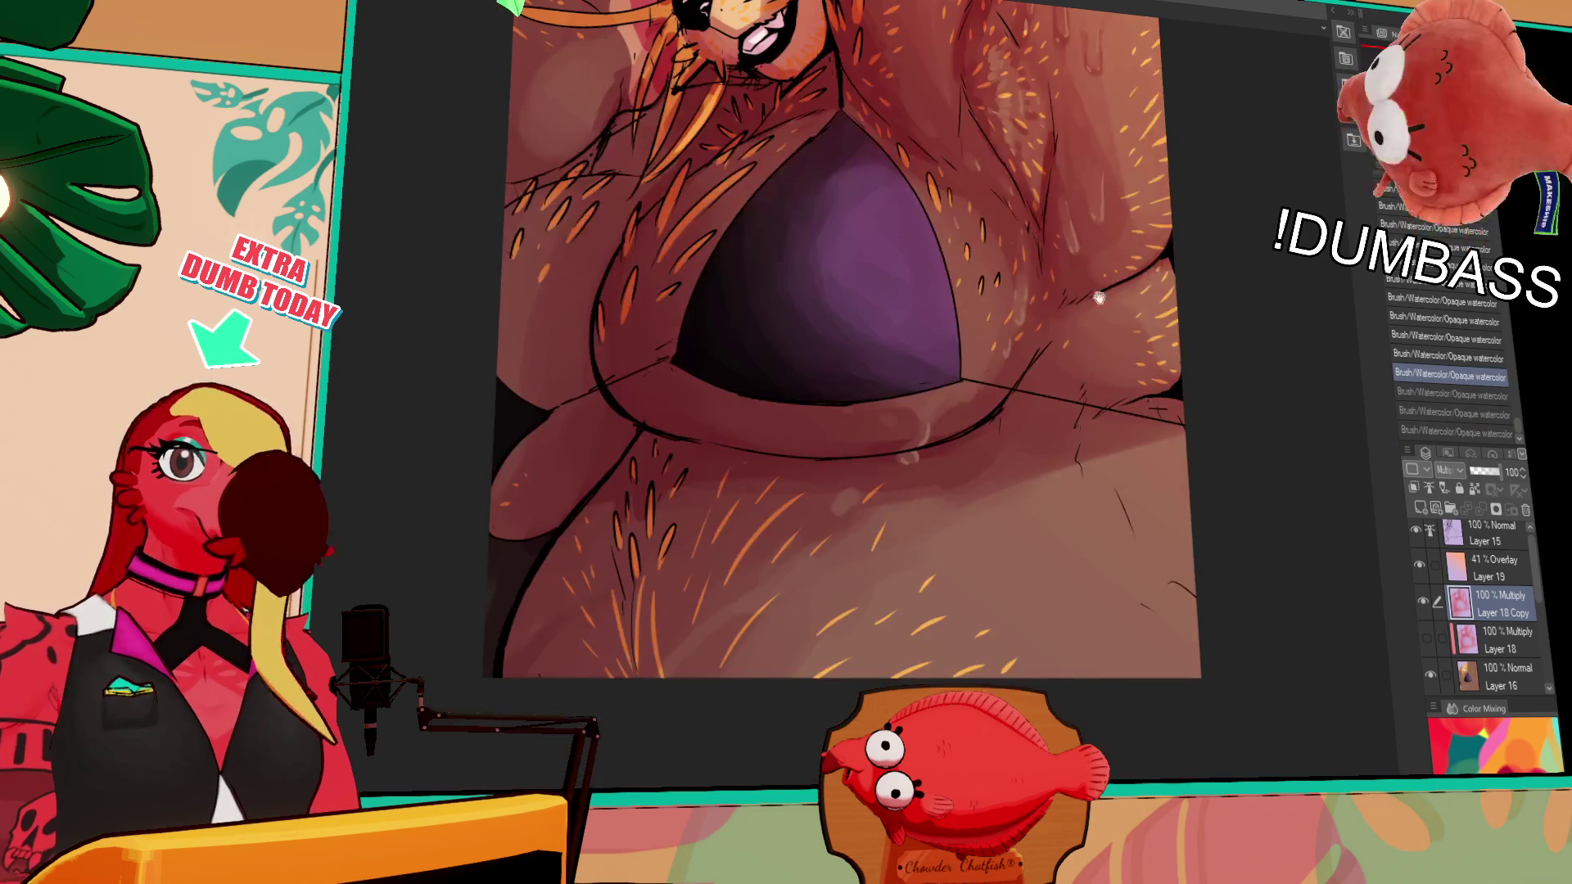
pyautogui.moveTo(1077, 364)
pyautogui.mouseDown()
pyautogui.moveTo(1065, 334)
pyautogui.moveTo(1094, 280)
pyautogui.mouseUp()
pyautogui.hotkey('ctrl', 'y')
pyautogui.hotkey('ctrl', 'y')
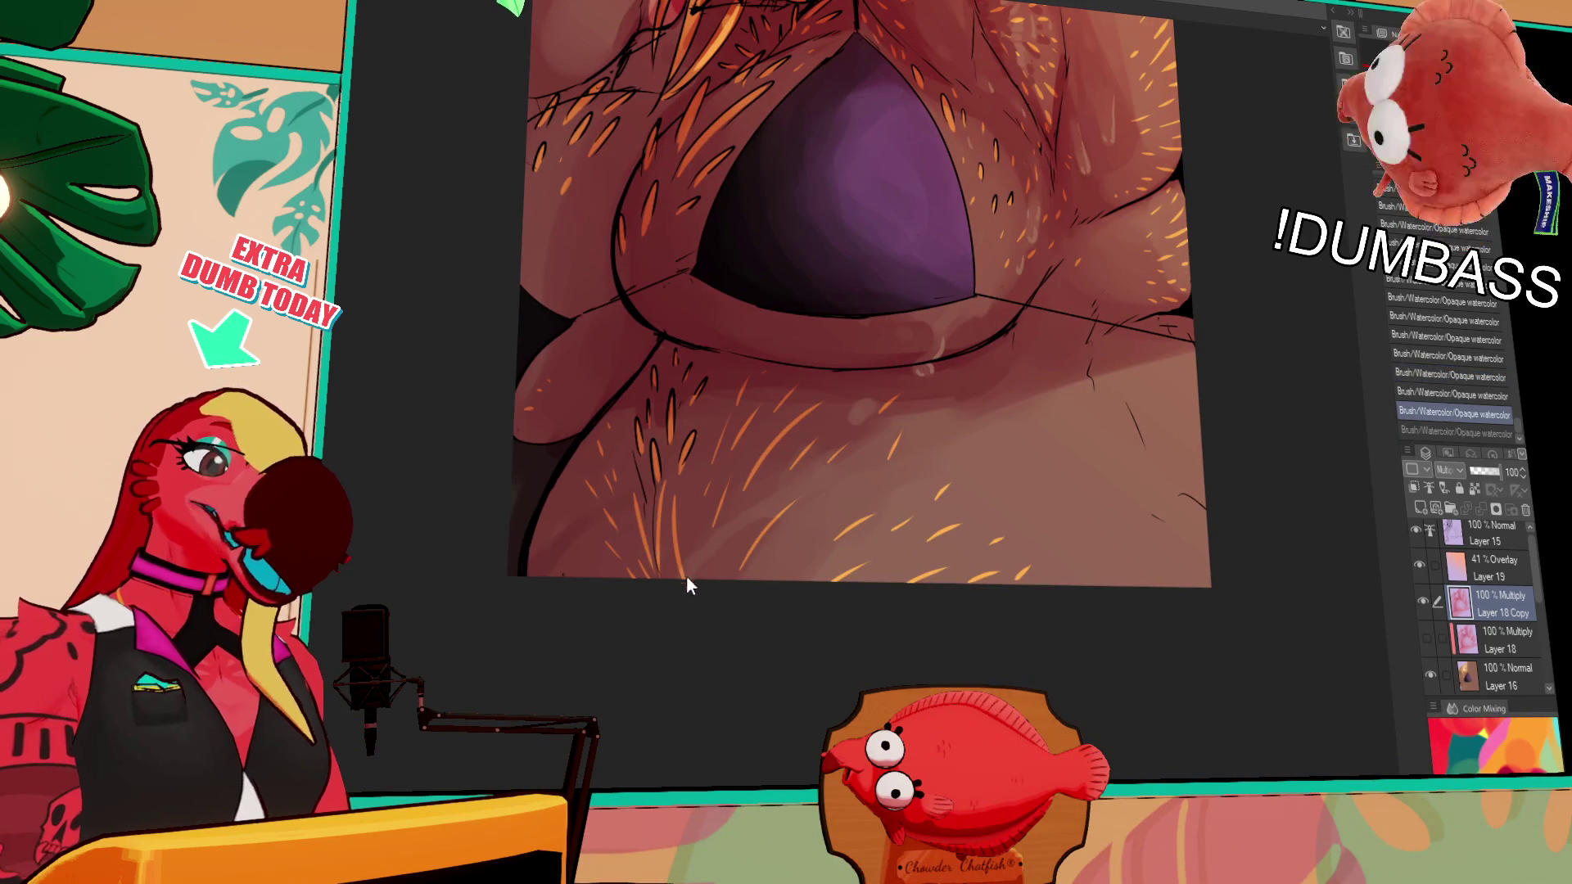
pyautogui.hotkey('ctrl', 'y')
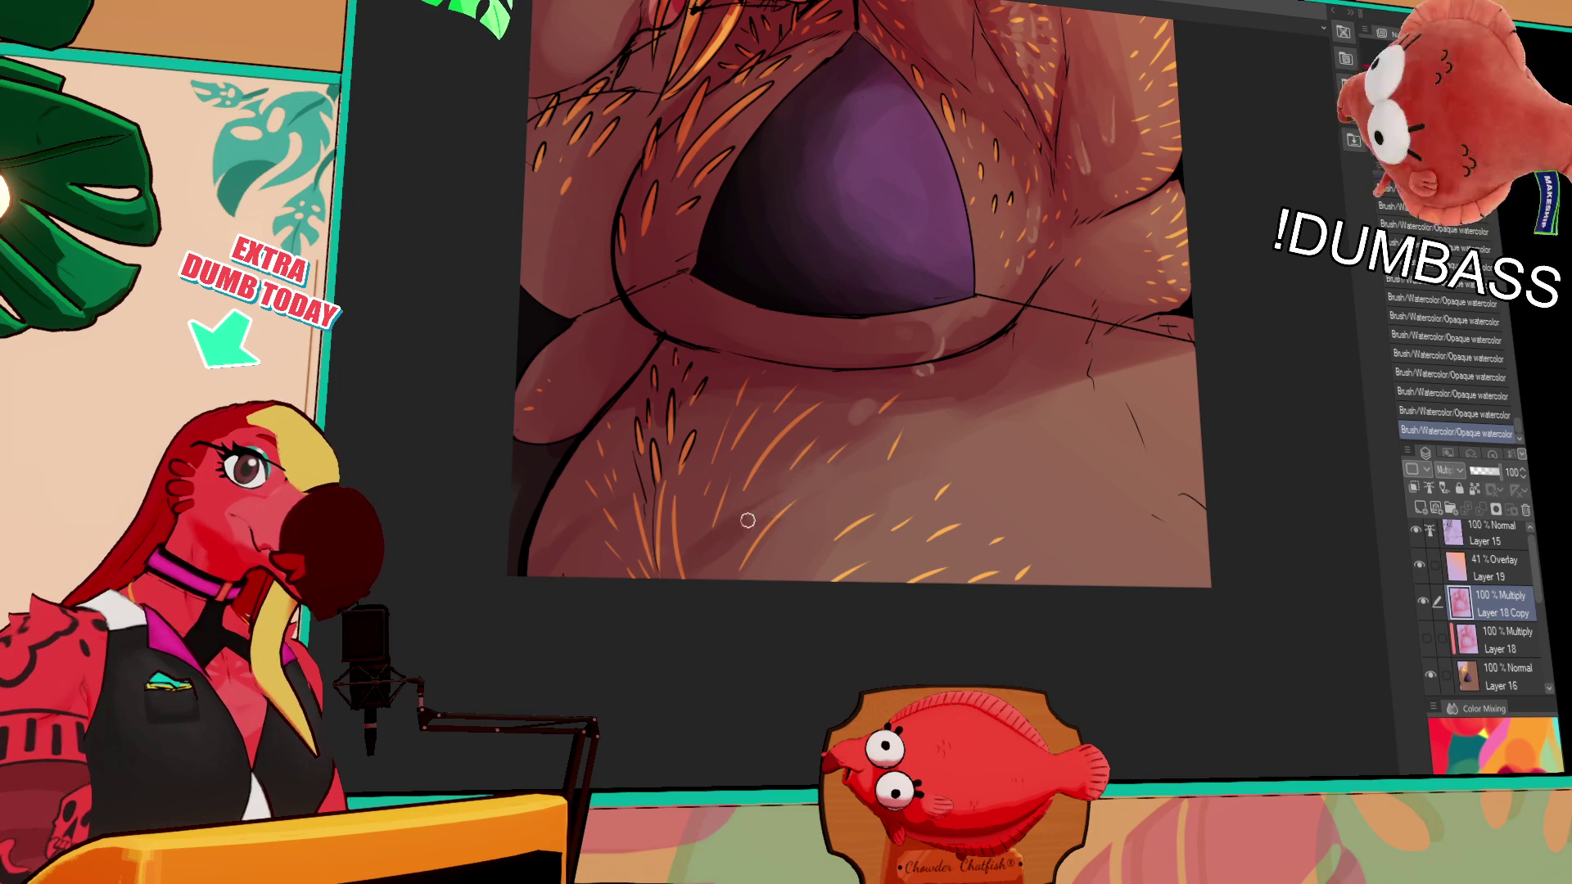
pyautogui.hotkey('ctrl', 'z')
pyautogui.hotkey('ctrl', 'z')
pyautogui.hotkey('ctrl', 'y')
pyautogui.hotkey('ctrl', 'y')
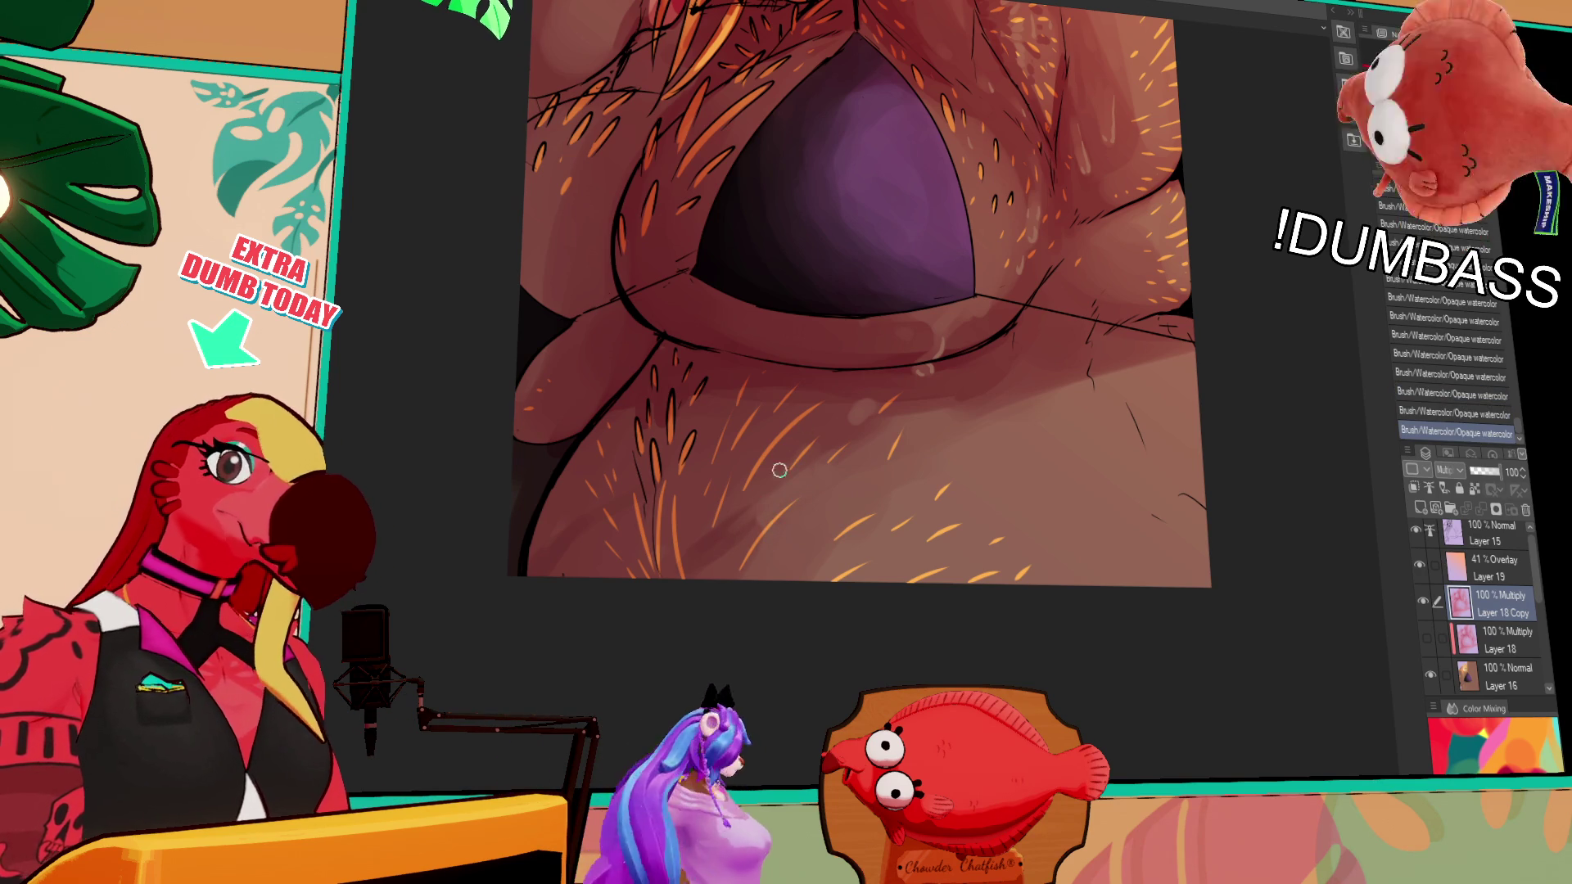
pyautogui.hotkey('ctrl', 'z')
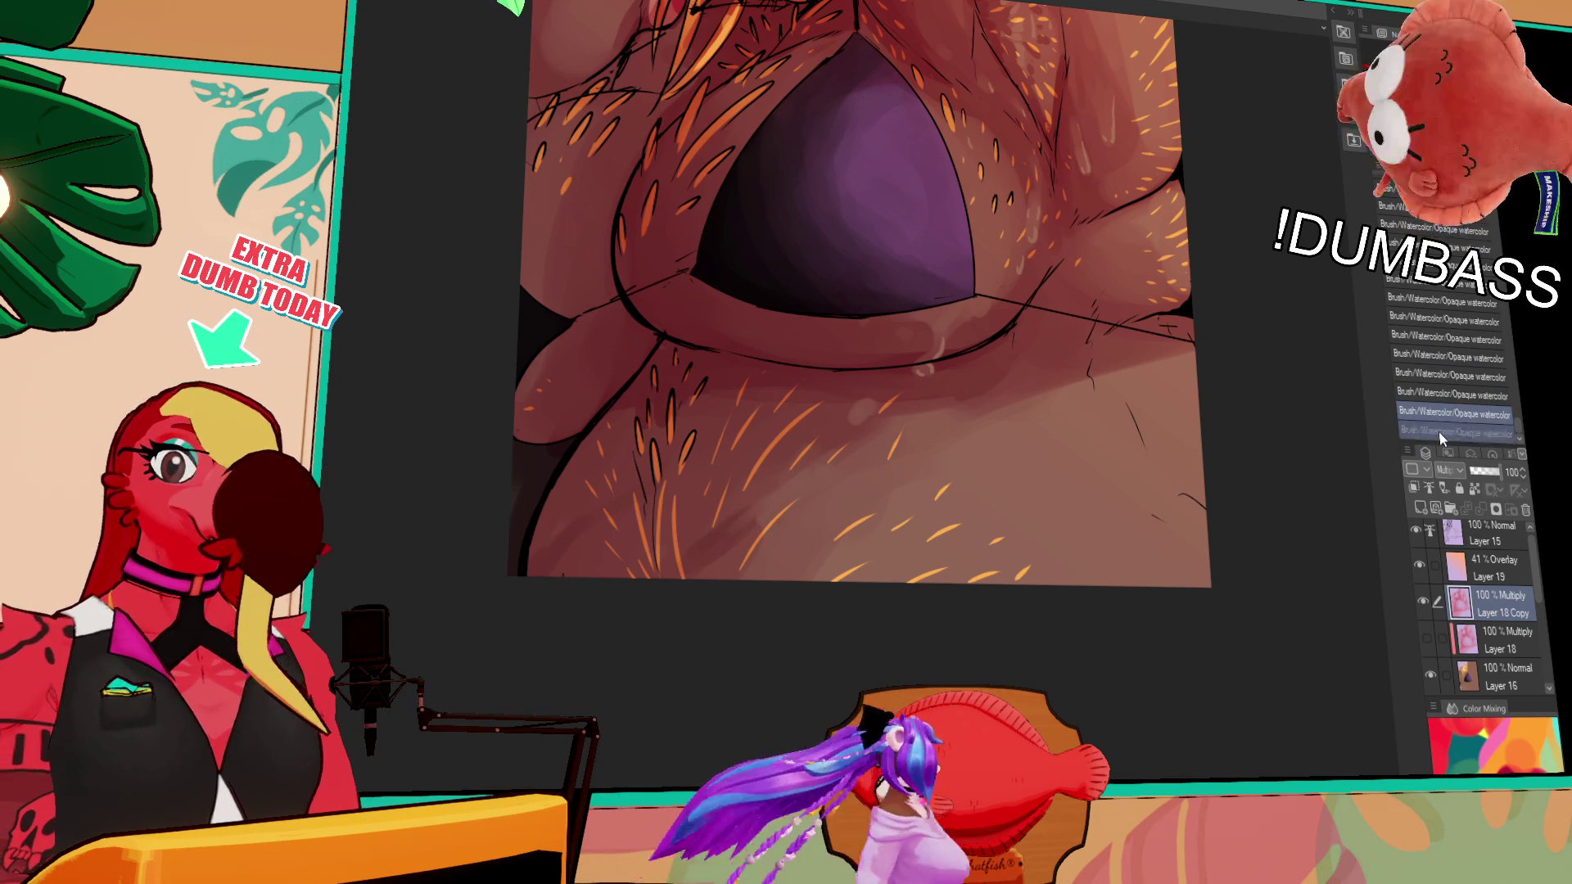
pyautogui.press('e')
pyautogui.moveTo(861, 413)
pyautogui.mouseDown()
pyautogui.moveTo(876, 410)
pyautogui.moveTo(854, 420)
pyautogui.mouseUp()
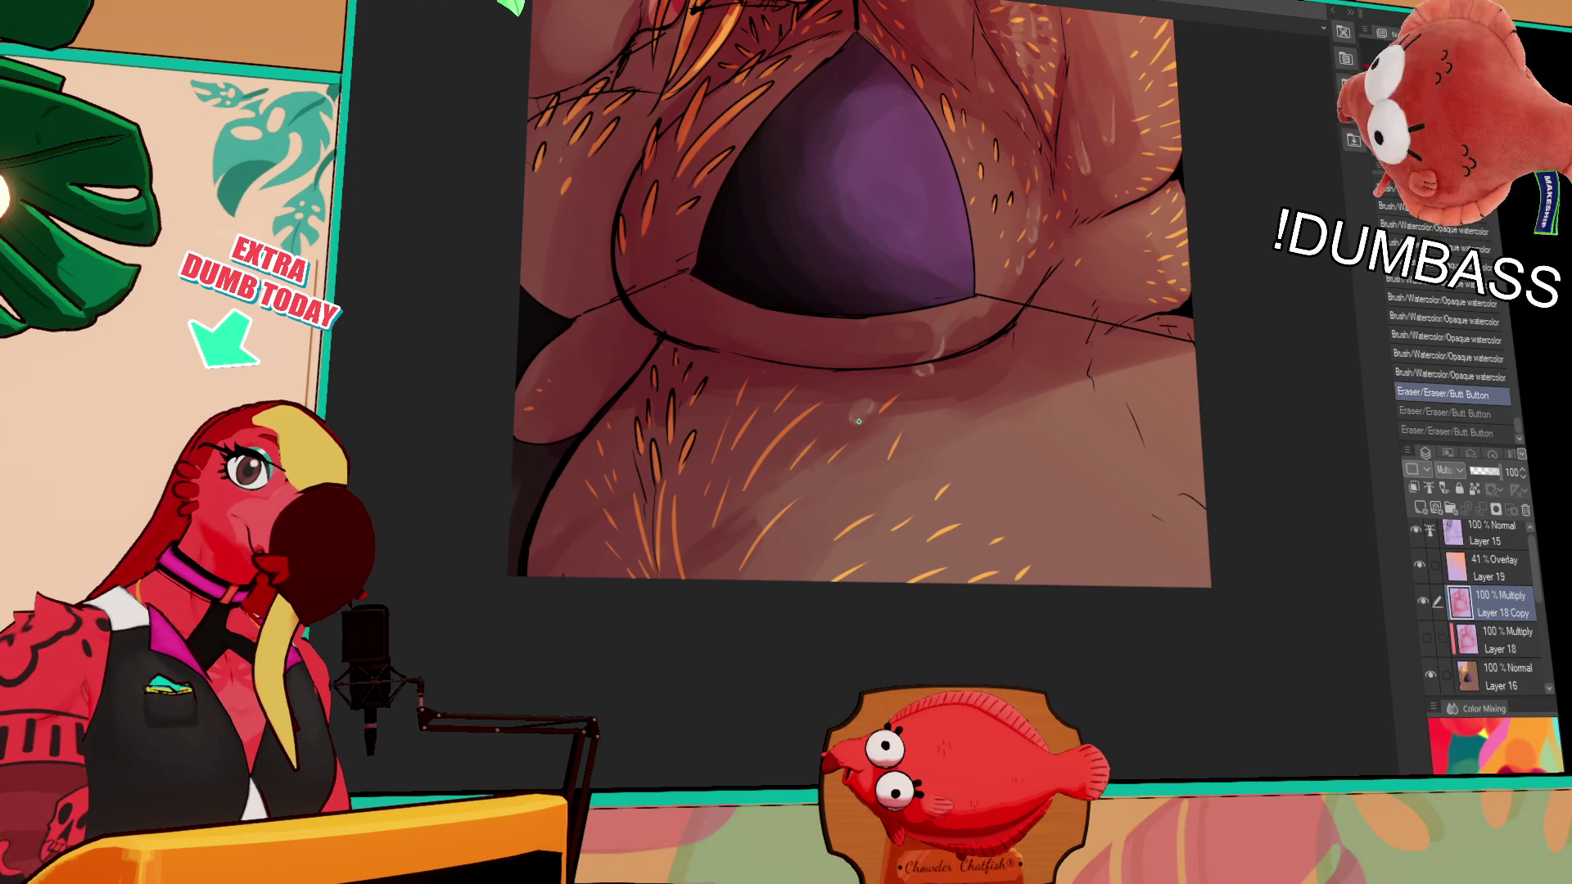
# Erase the small stray marks near the bottom of the drawing on Layer 18 Copy
pyautogui.moveTo(557, 558); pyautogui.dragTo(537, 574)
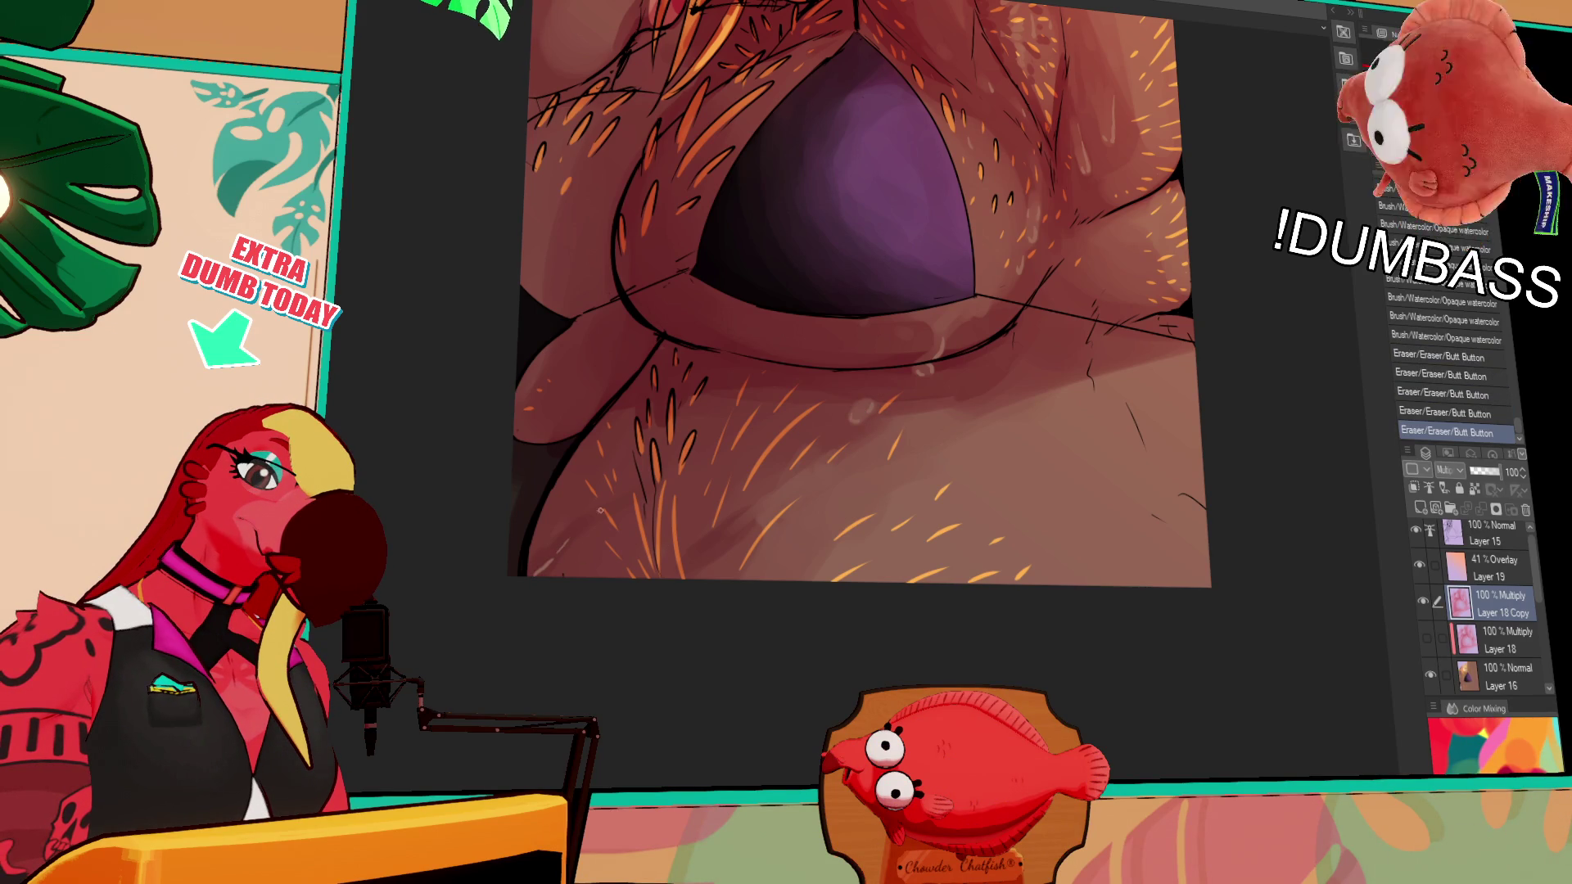
pyautogui.moveTo(1053, 252); pyautogui.dragTo(998, 400)
pyautogui.moveTo(741, 566)
pyautogui.mouseDown()
pyautogui.moveTo(656, 614)
pyautogui.moveTo(703, 592)
pyautogui.mouseUp()
pyautogui.moveTo(1181, 295)
pyautogui.mouseDown()
pyautogui.moveTo(1120, 447)
pyautogui.moveTo(1140, 421)
pyautogui.moveTo(1142, 469)
pyautogui.mouseUp()
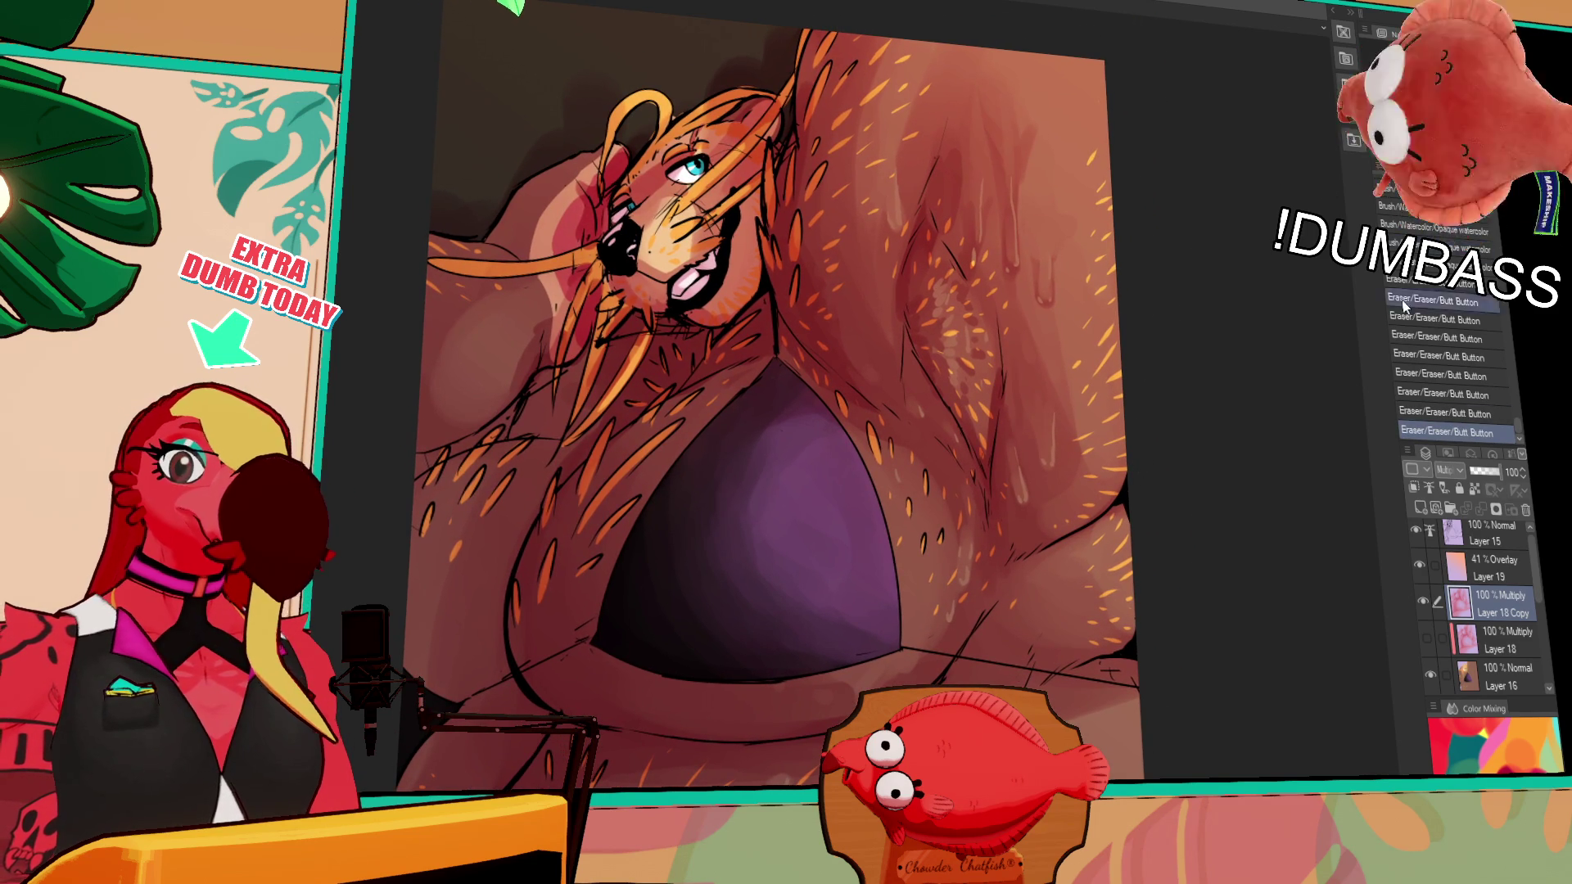
# On Layer 16, erase a small mark near the ear and undo a test stroke there
pyautogui.click(1475, 665)
pyautogui.moveTo(653, 139); pyautogui.dragTo(652, 127)
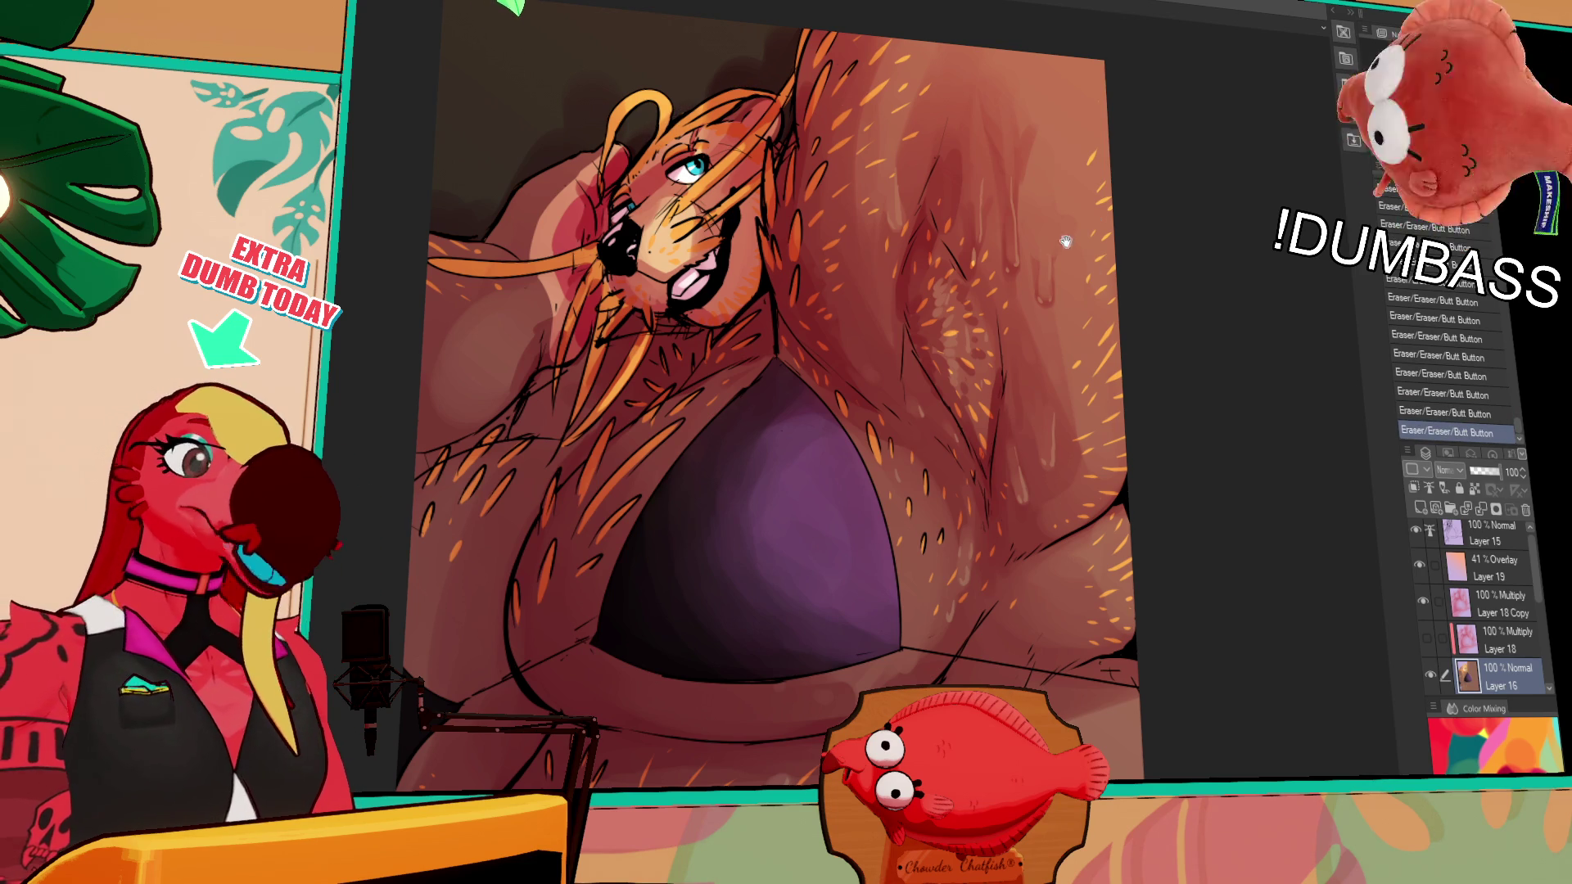
pyautogui.moveTo(778, 135)
pyautogui.mouseDown()
pyautogui.moveTo(794, 94)
pyautogui.moveTo(784, 129)
pyautogui.mouseUp()
pyautogui.hotkey('ctrl', 'z')
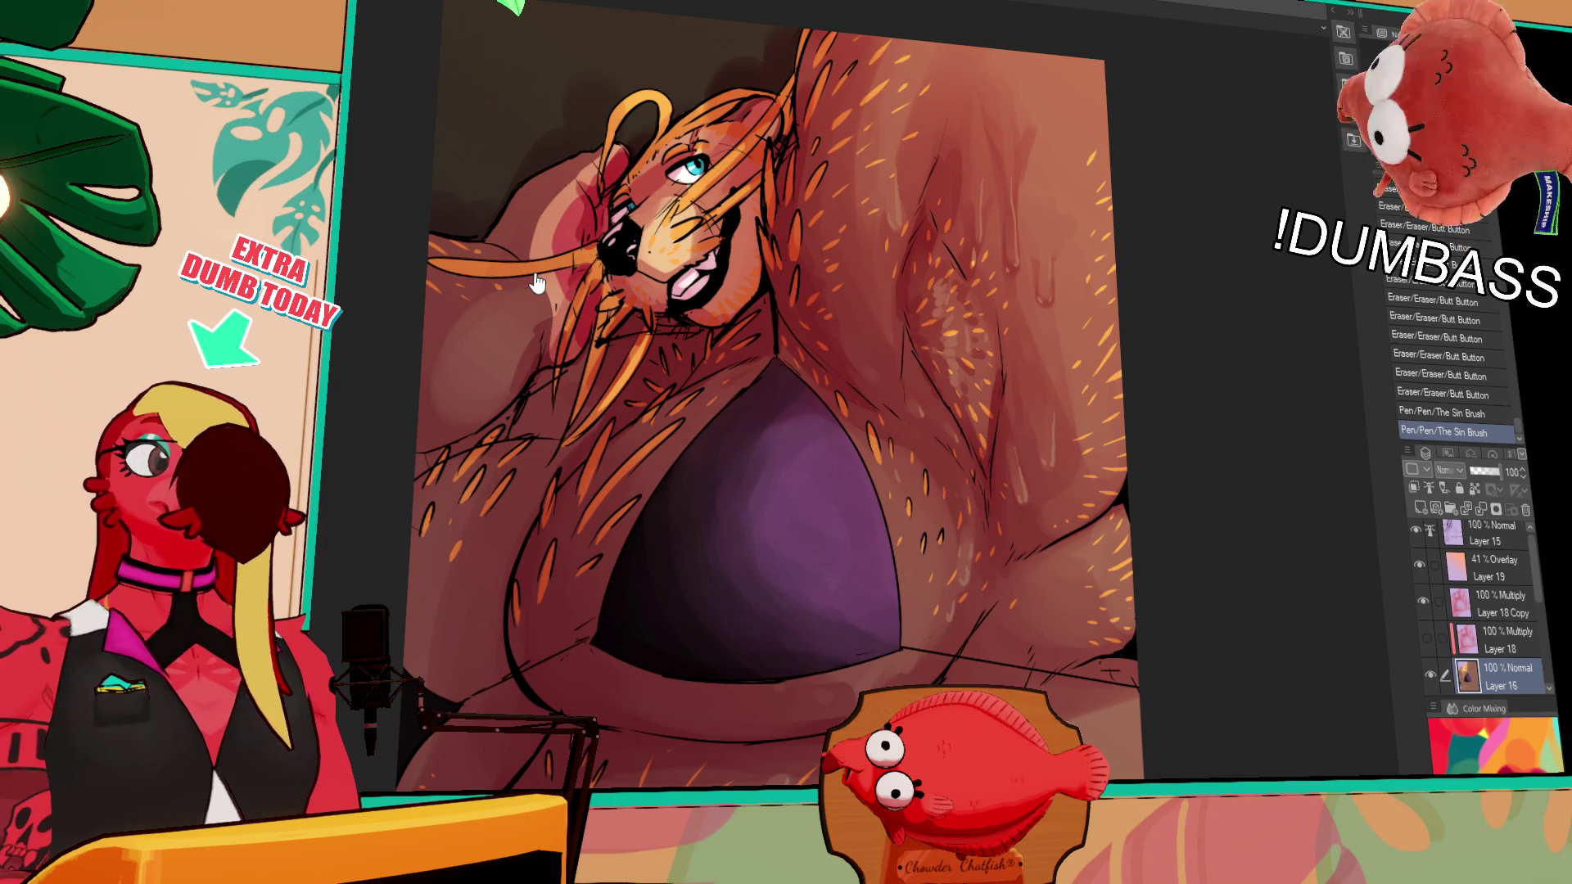
pyautogui.click(1490, 531)
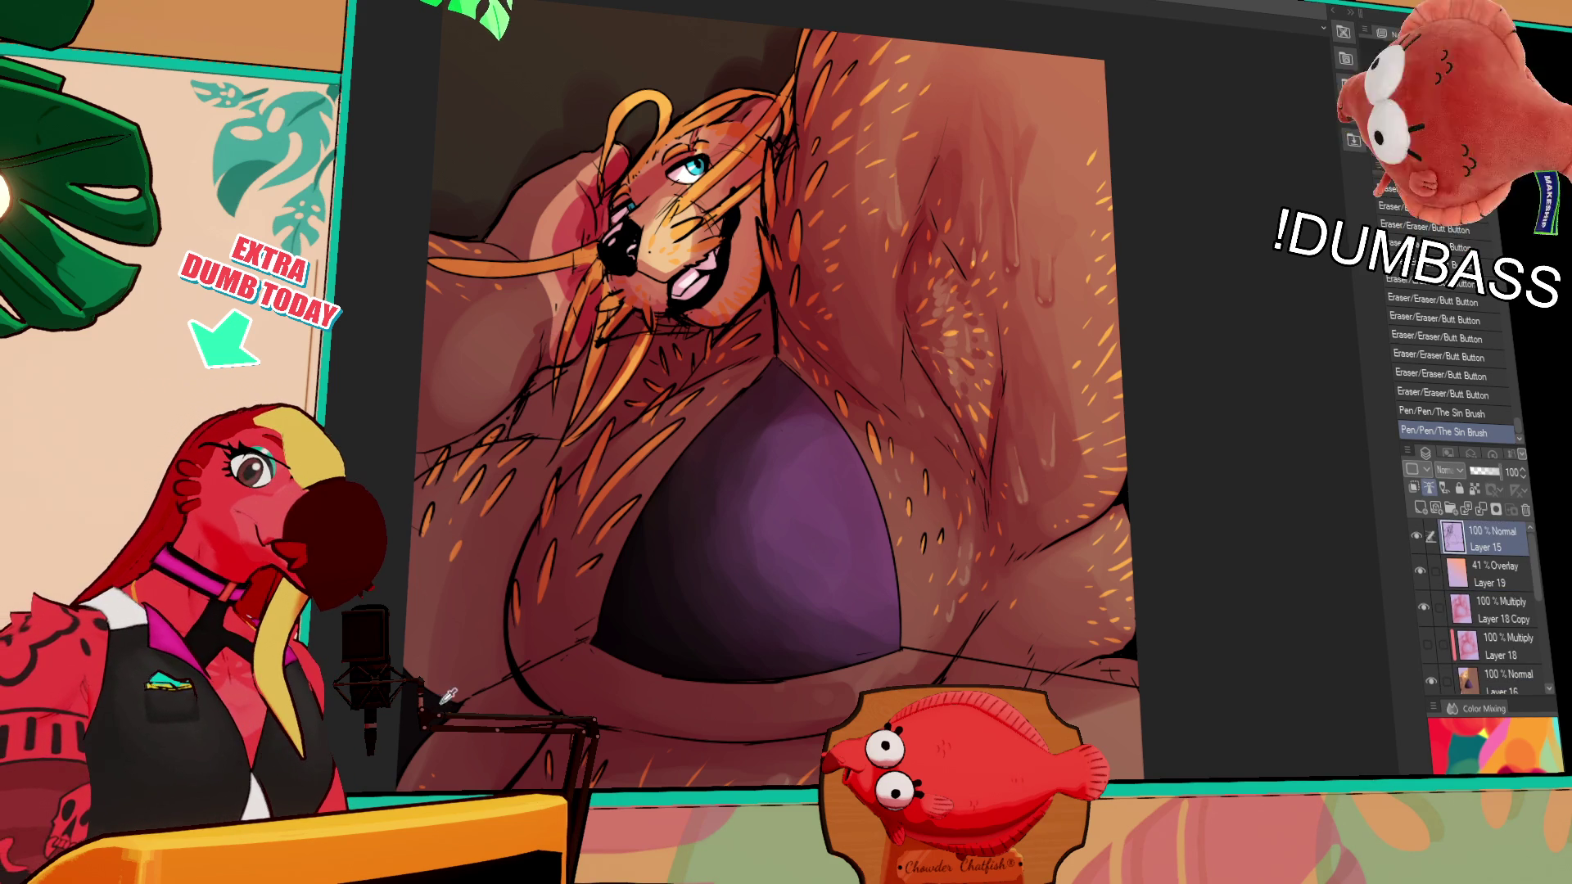
# Try a dark line at the top of the hair, then undo it
pyautogui.hotkey('ctrl', 'z')
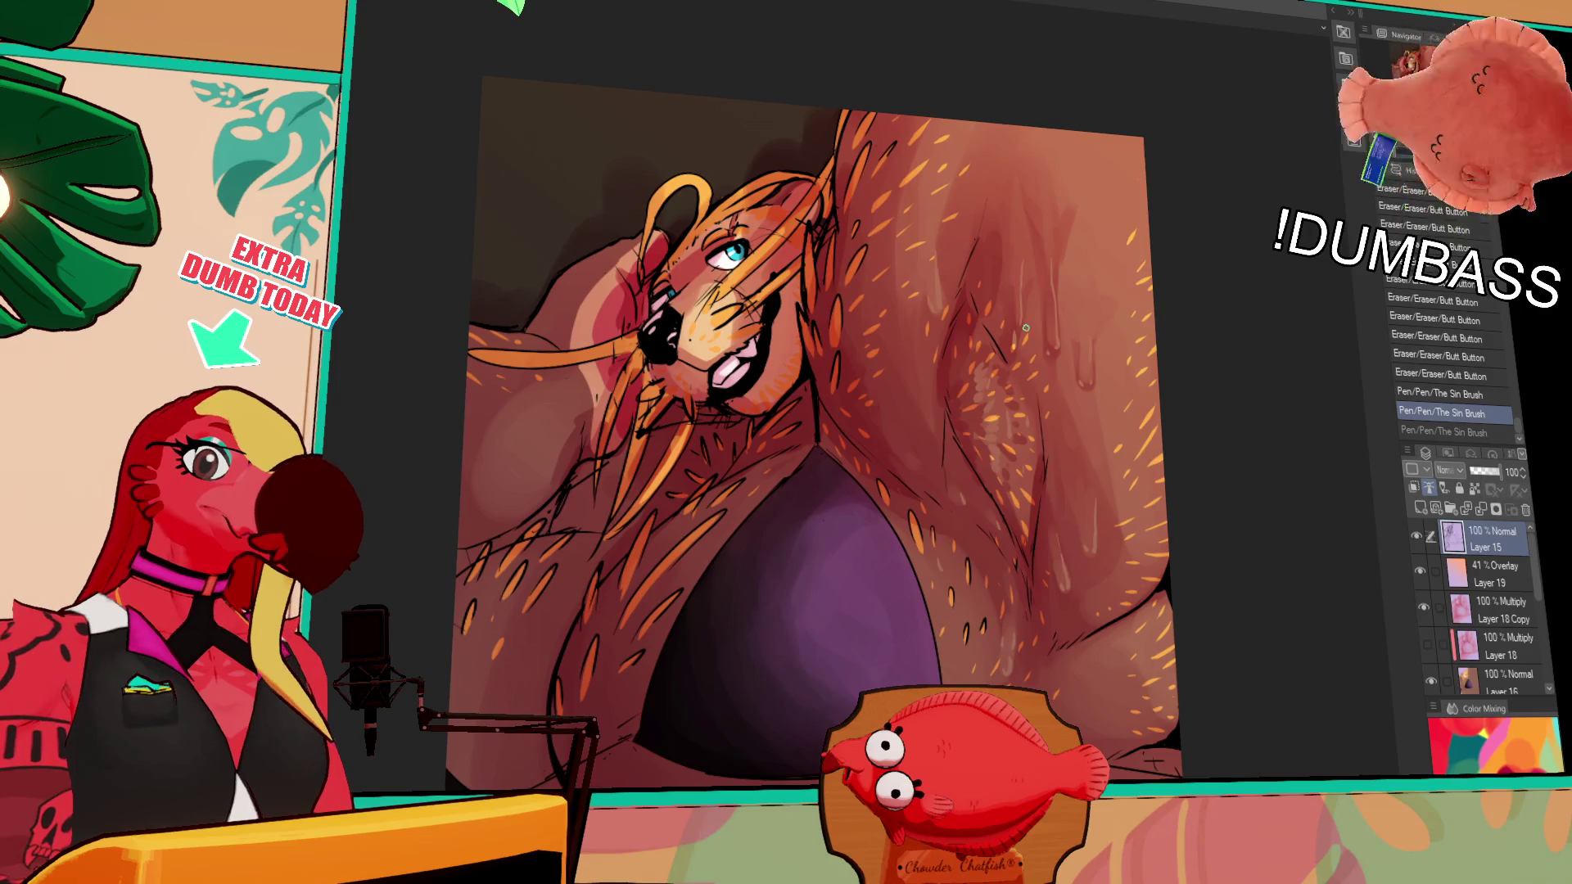
pyautogui.scroll(3, 1021, 299)
pyautogui.scroll(-3, 842, 302)
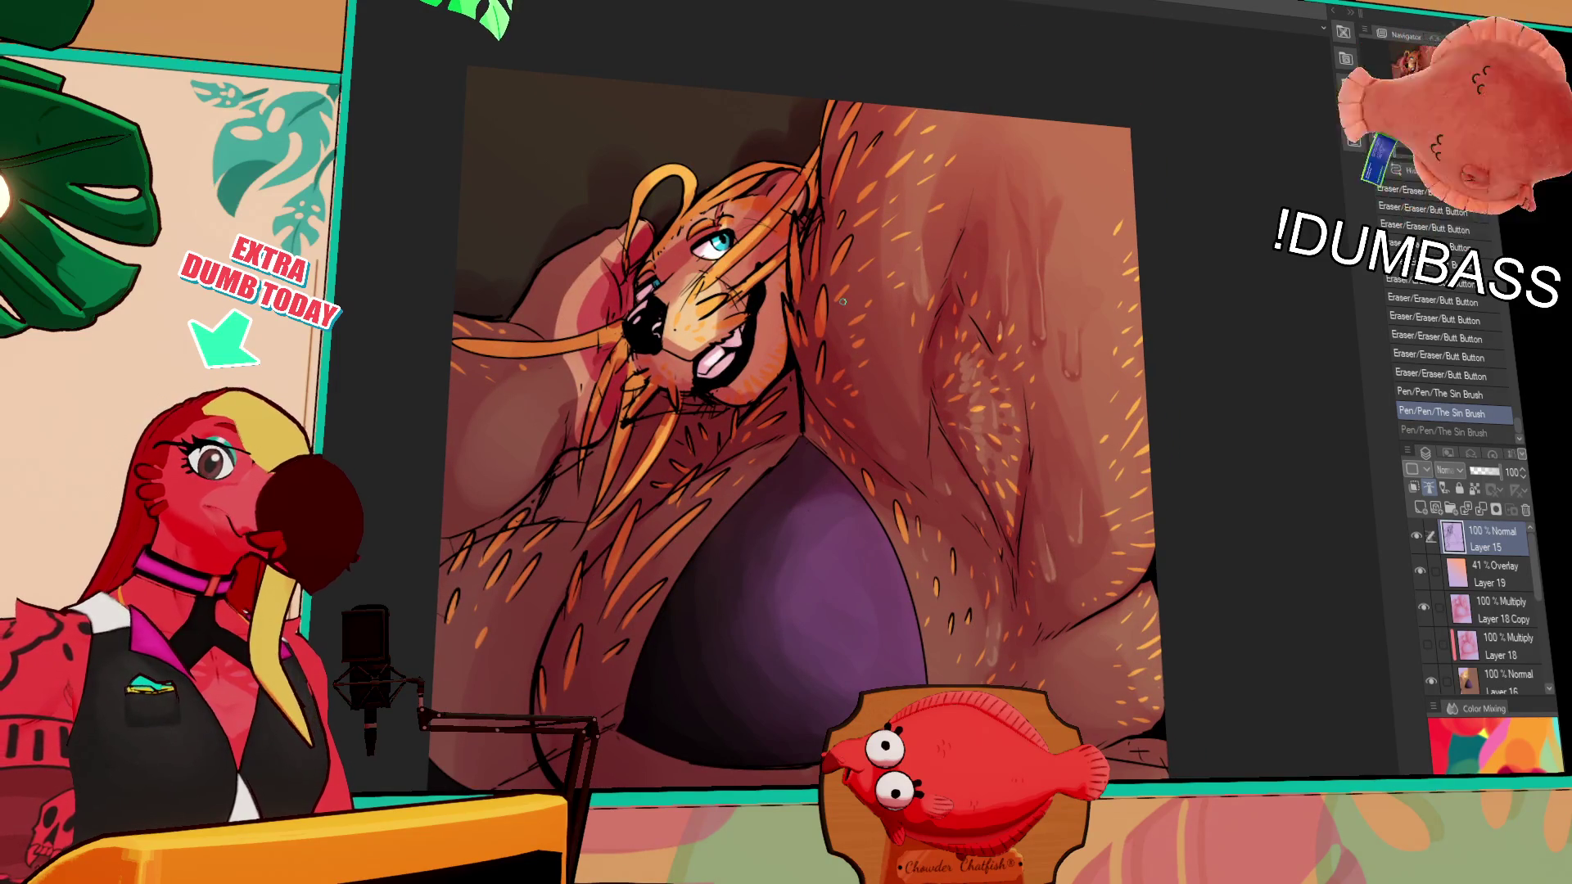
pyautogui.hotkey('ctrl', 'z')
pyautogui.moveTo(712, 187)
pyautogui.mouseDown()
pyautogui.moveTo(774, 97)
pyautogui.moveTo(815, 145)
pyautogui.moveTo(782, 179)
pyautogui.mouseUp()
pyautogui.hotkey('ctrl', 'z')
pyautogui.hotkey('ctrl', 'z')
# Outline new hair strands sweeping left from the face with The Sin Brush on Layer 15
pyautogui.moveTo(541, 264); pyautogui.dragTo(459, 241)
pyautogui.moveTo(454, 254)
pyautogui.mouseDown()
pyautogui.moveTo(516, 295)
pyautogui.moveTo(454, 292)
pyautogui.moveTo(506, 297)
pyautogui.mouseUp()
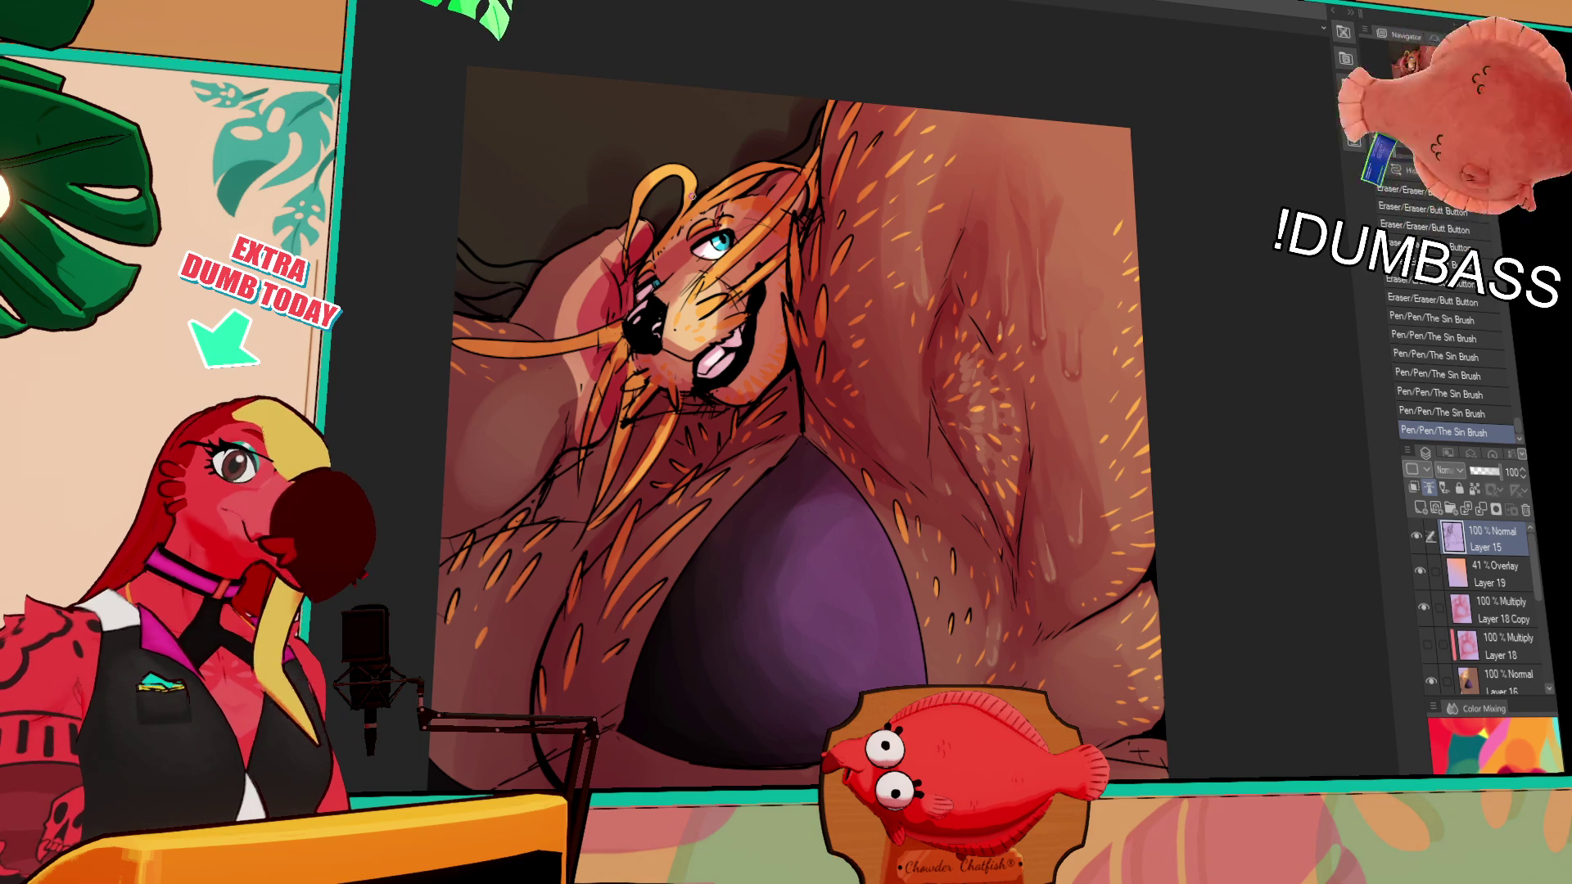
pyautogui.moveTo(484, 211)
pyautogui.mouseDown()
pyautogui.moveTo(528, 225)
pyautogui.moveTo(480, 229)
pyautogui.moveTo(559, 242)
pyautogui.mouseUp()
pyautogui.hotkey('ctrl', 'z')
pyautogui.hotkey('ctrl', 'z')
pyautogui.hotkey('ctrl', 'y')
pyautogui.hotkey('ctrl', 'z')
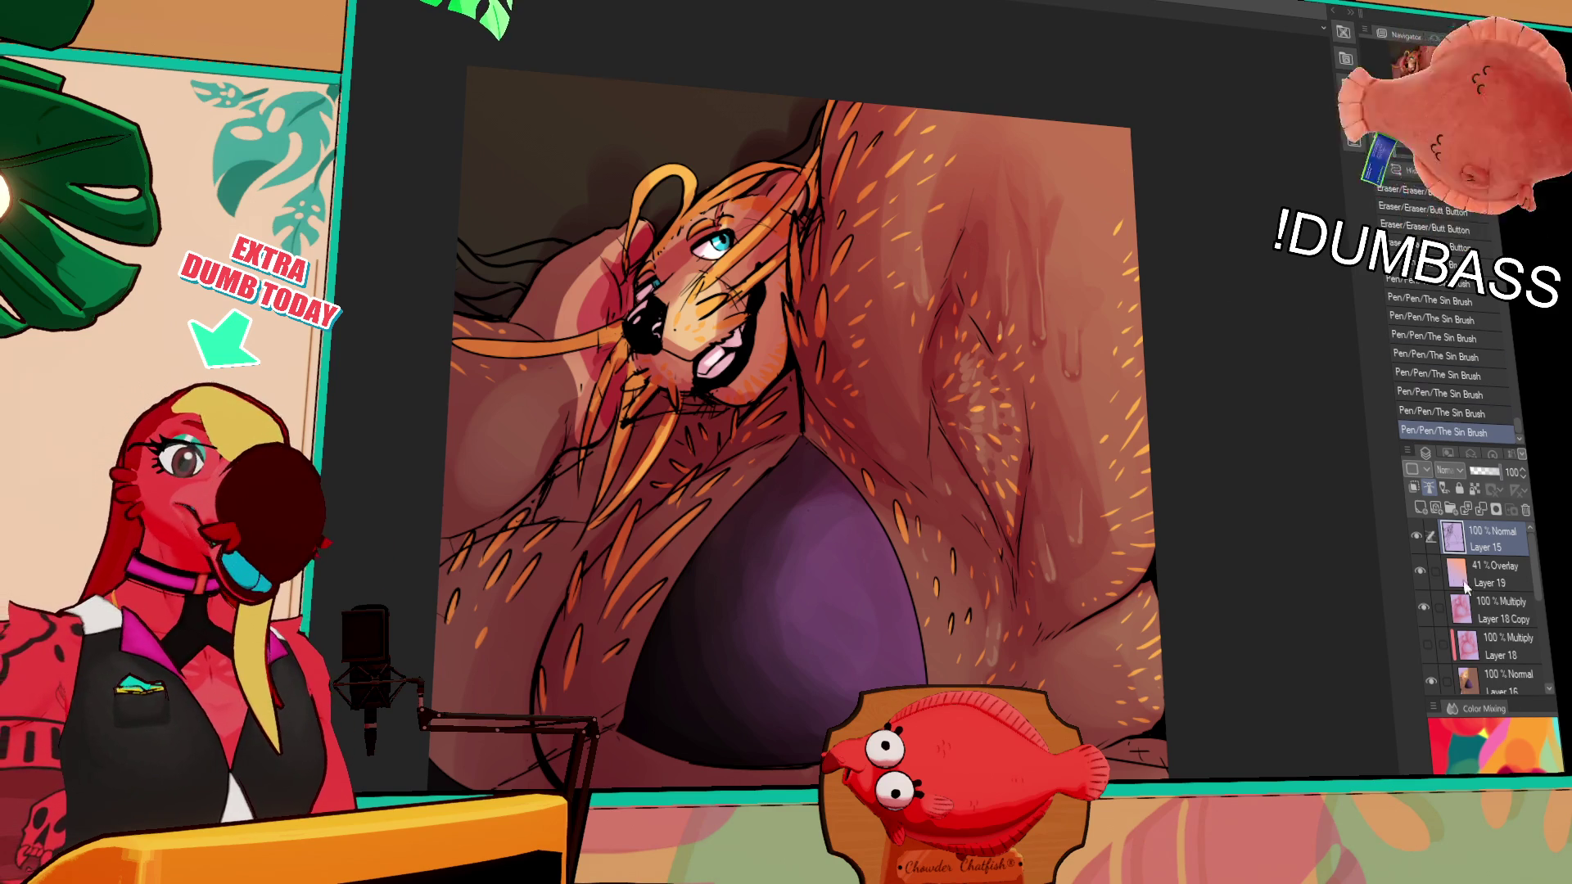
# On Layer 16, fill the new left hair strands and top hair edge with orange
pyautogui.click(1507, 680)
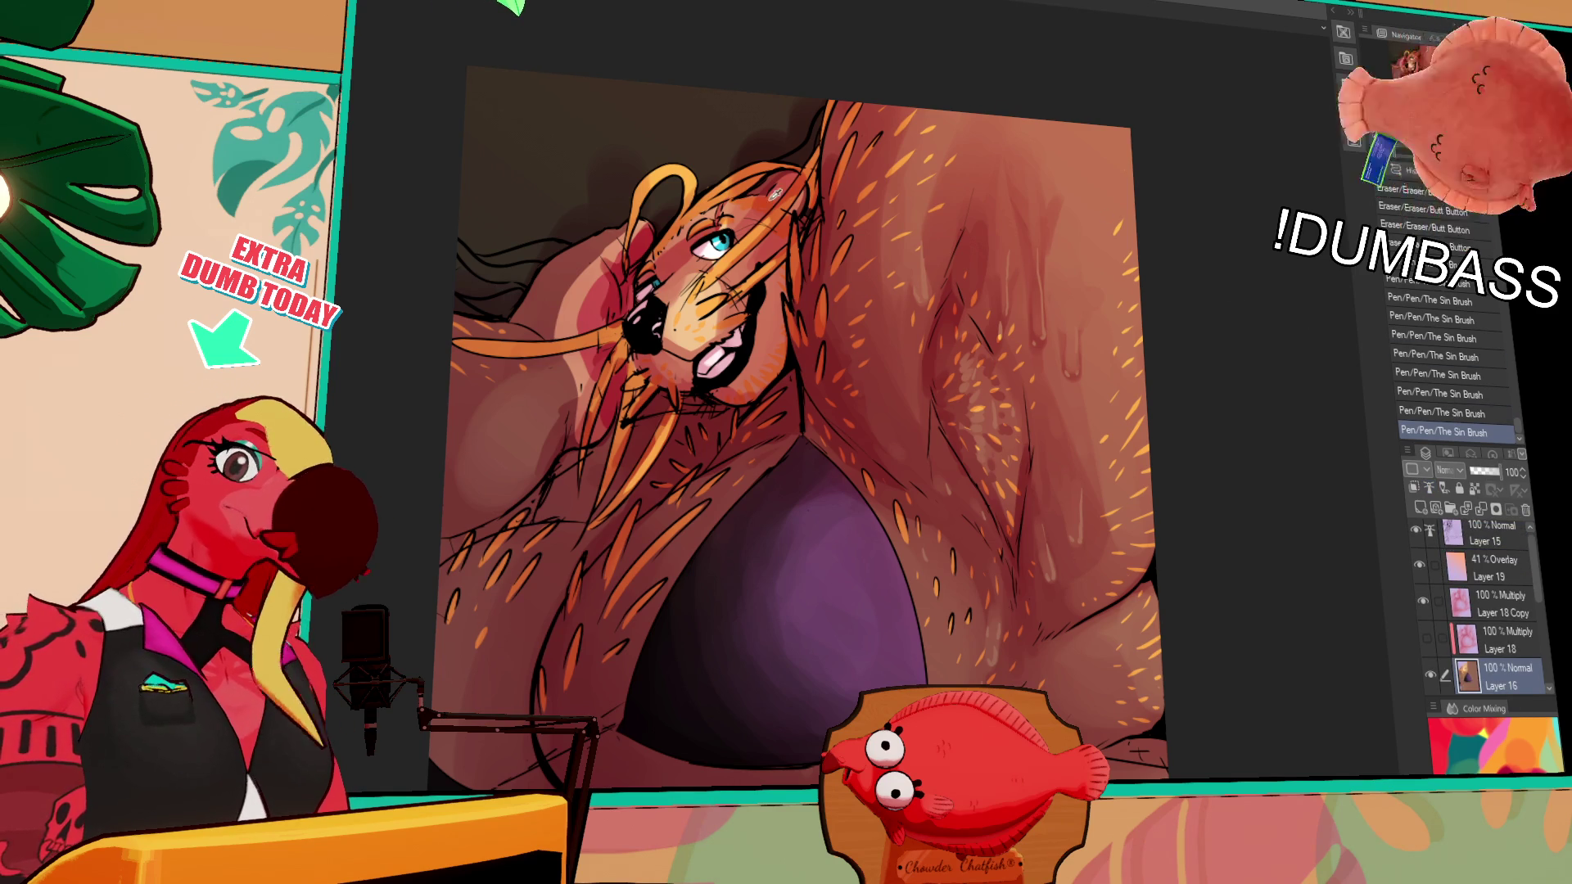
pyautogui.click(534, 228)
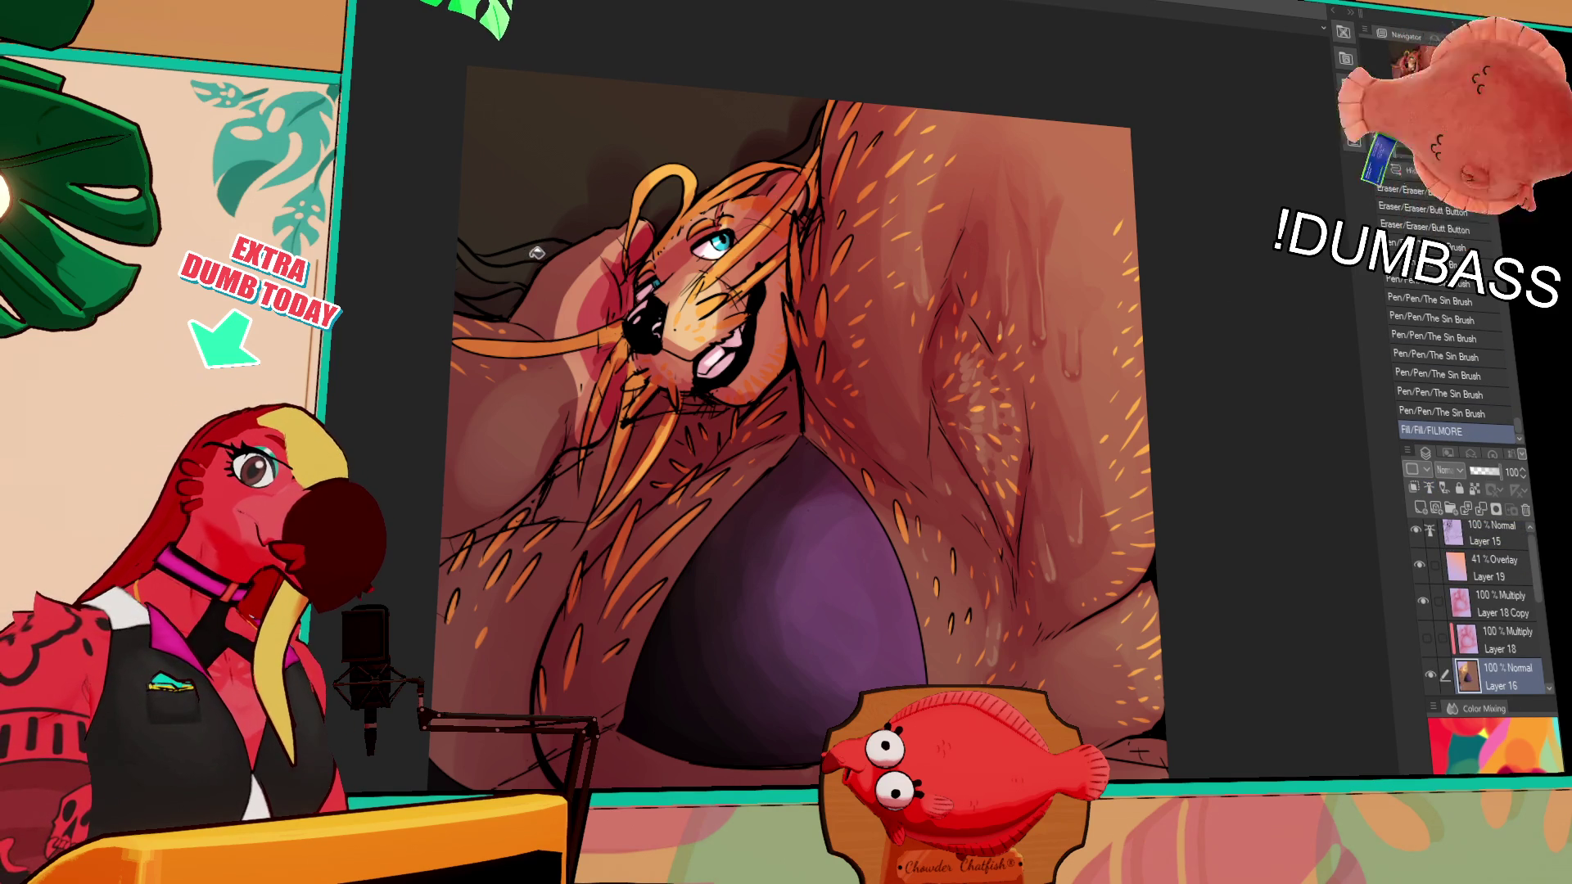
pyautogui.click(522, 262)
pyautogui.click(523, 274)
pyautogui.click(542, 244)
pyautogui.click(553, 248)
pyautogui.click(536, 270)
pyautogui.click(550, 254)
pyautogui.click(825, 124)
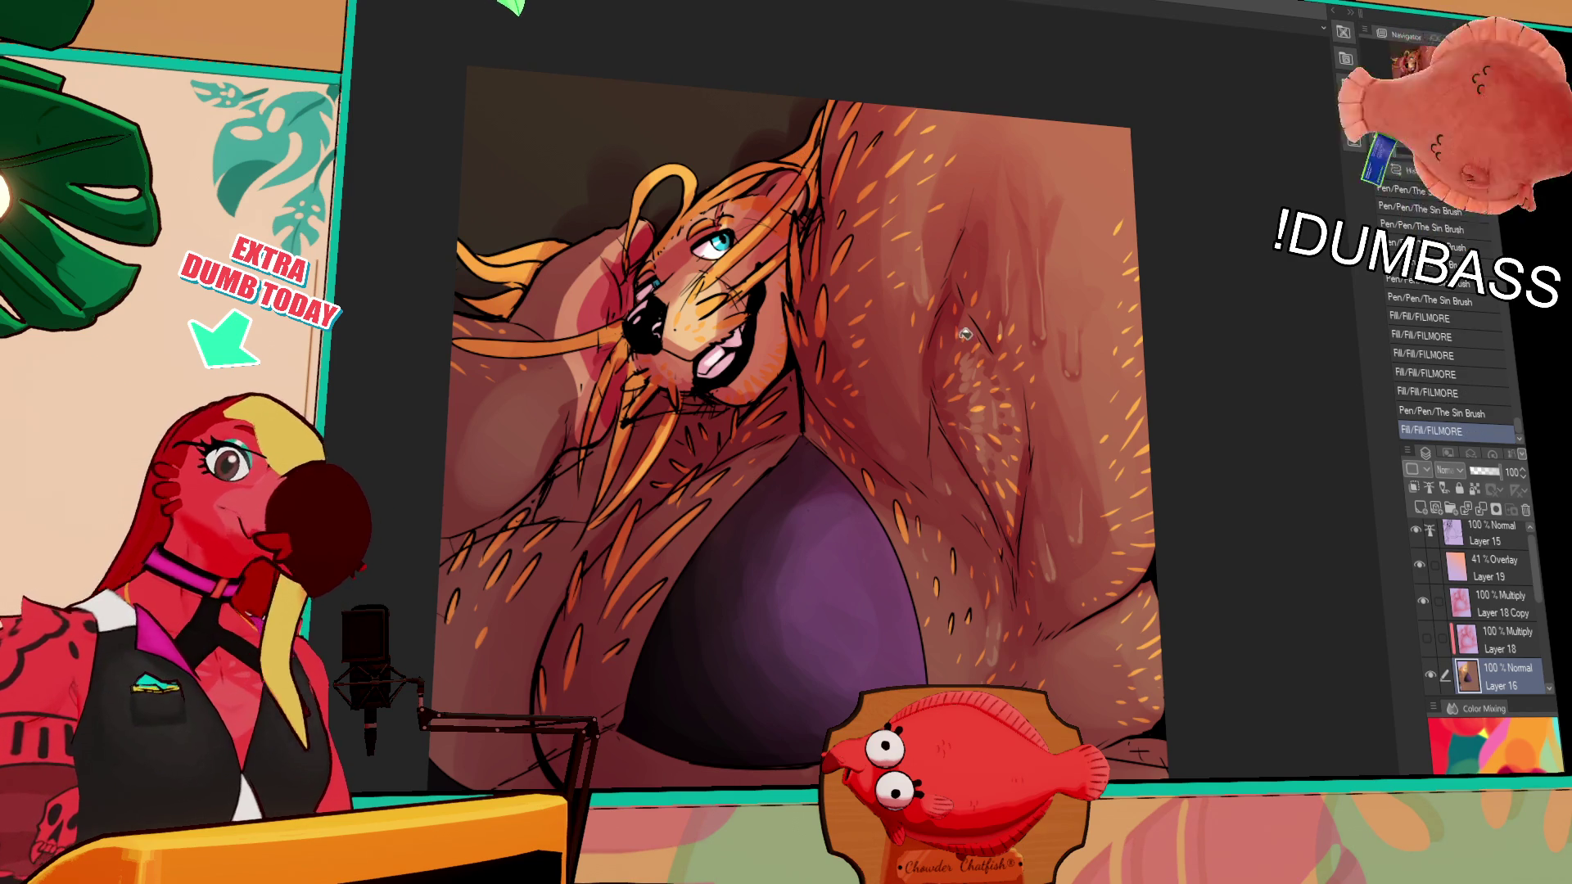
pyautogui.scroll(-1, 1140, 383)
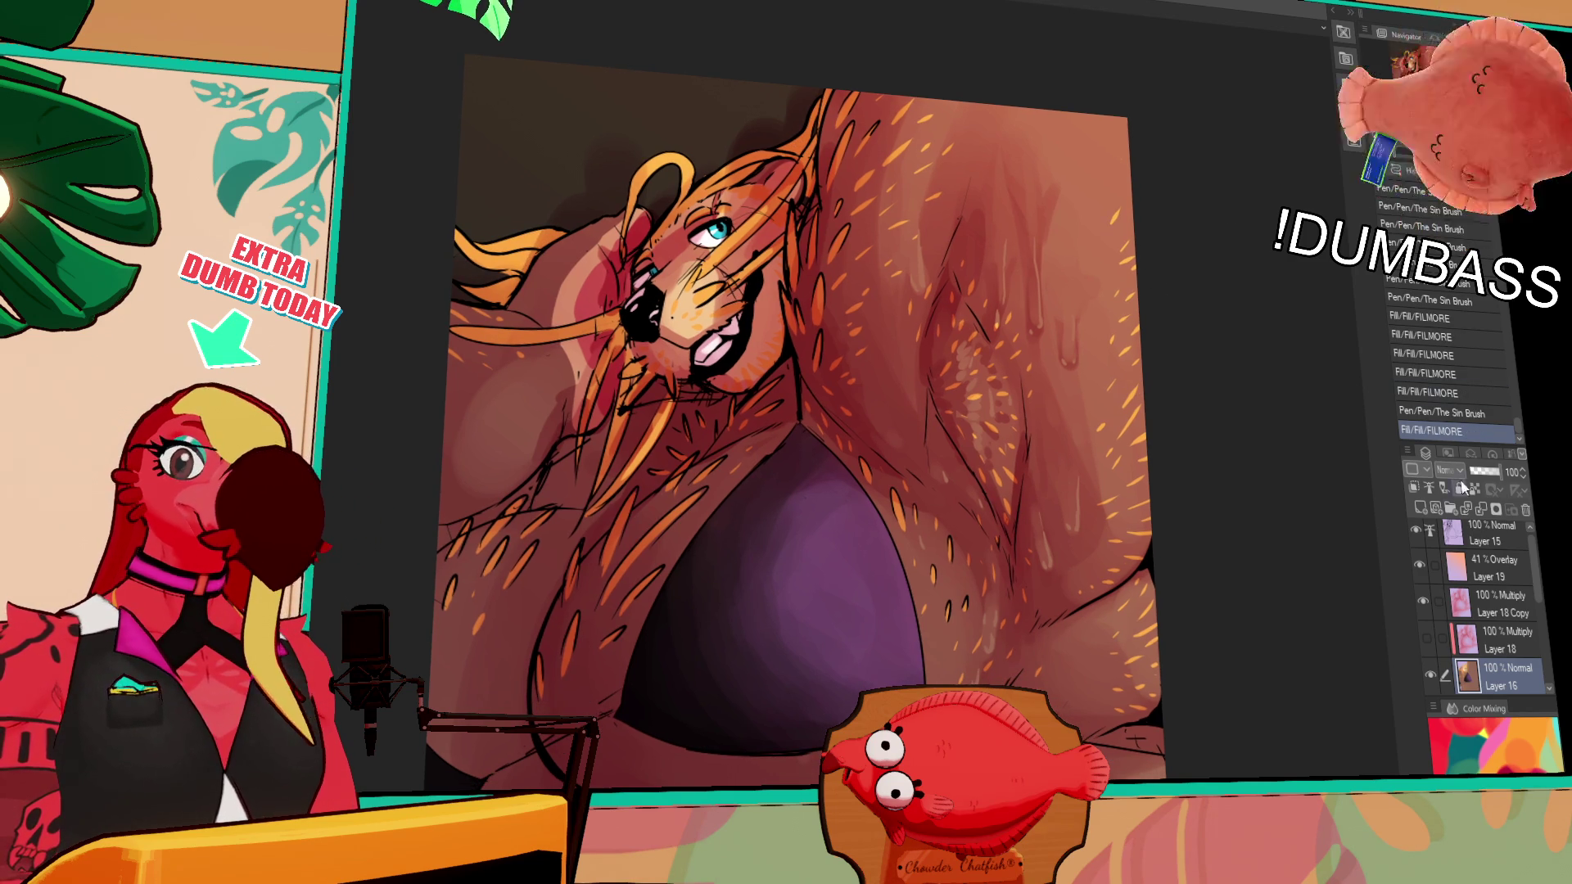
pyautogui.click(1497, 569)
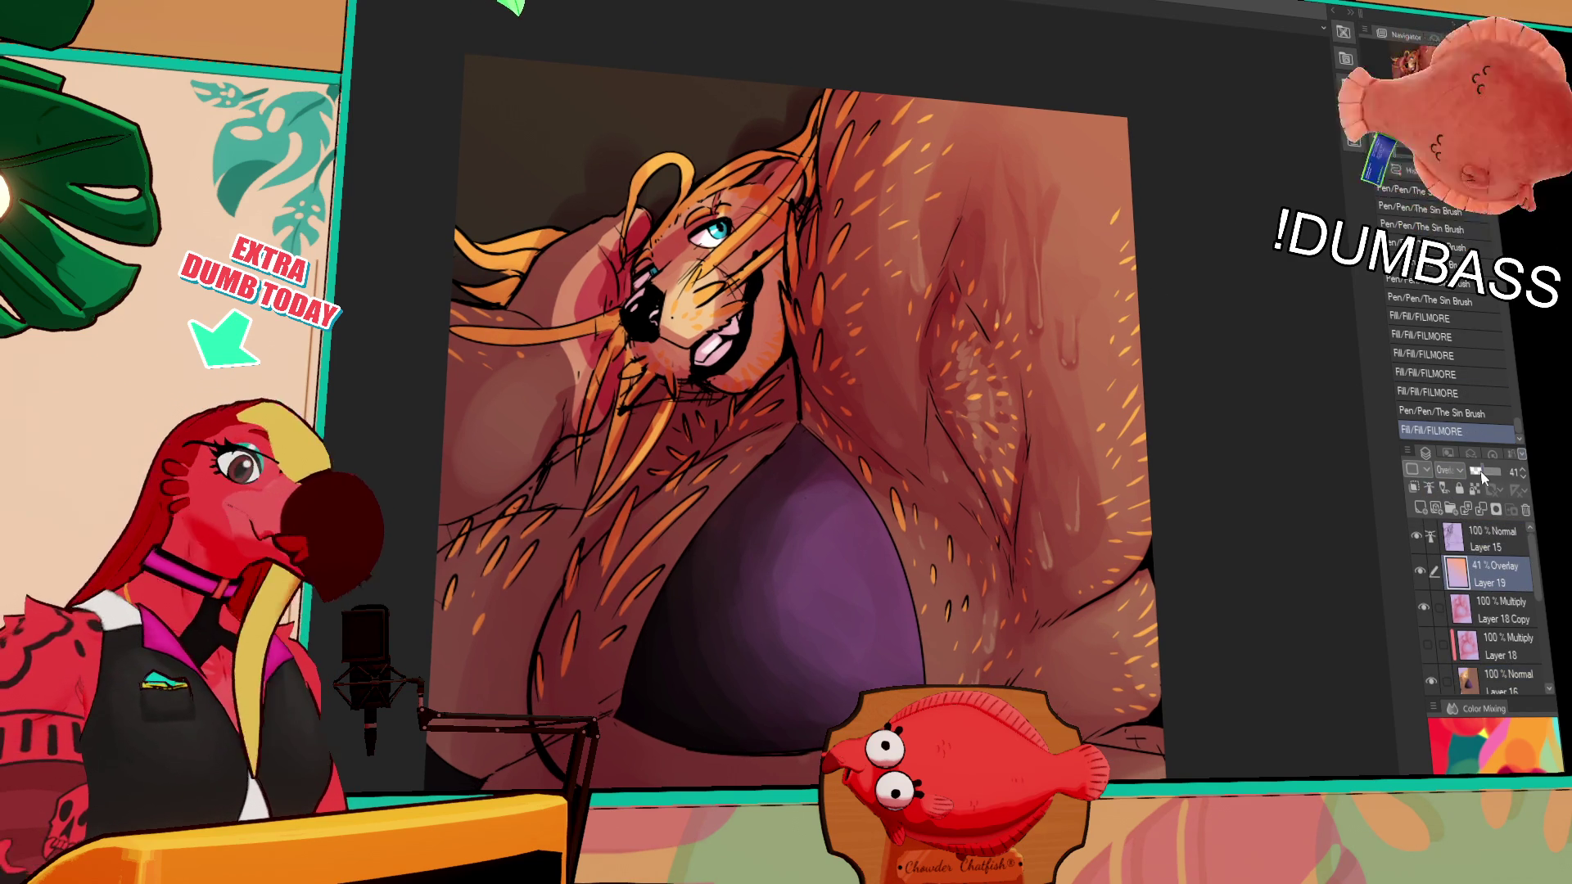
# On the 41% Overlay Layer 19, paint glow strokes near the face, ear loop and hair strands
pyautogui.moveTo(796, 228)
pyautogui.mouseDown()
pyautogui.moveTo(721, 254)
pyautogui.moveTo(724, 229)
pyautogui.moveTo(711, 233)
pyautogui.mouseUp()
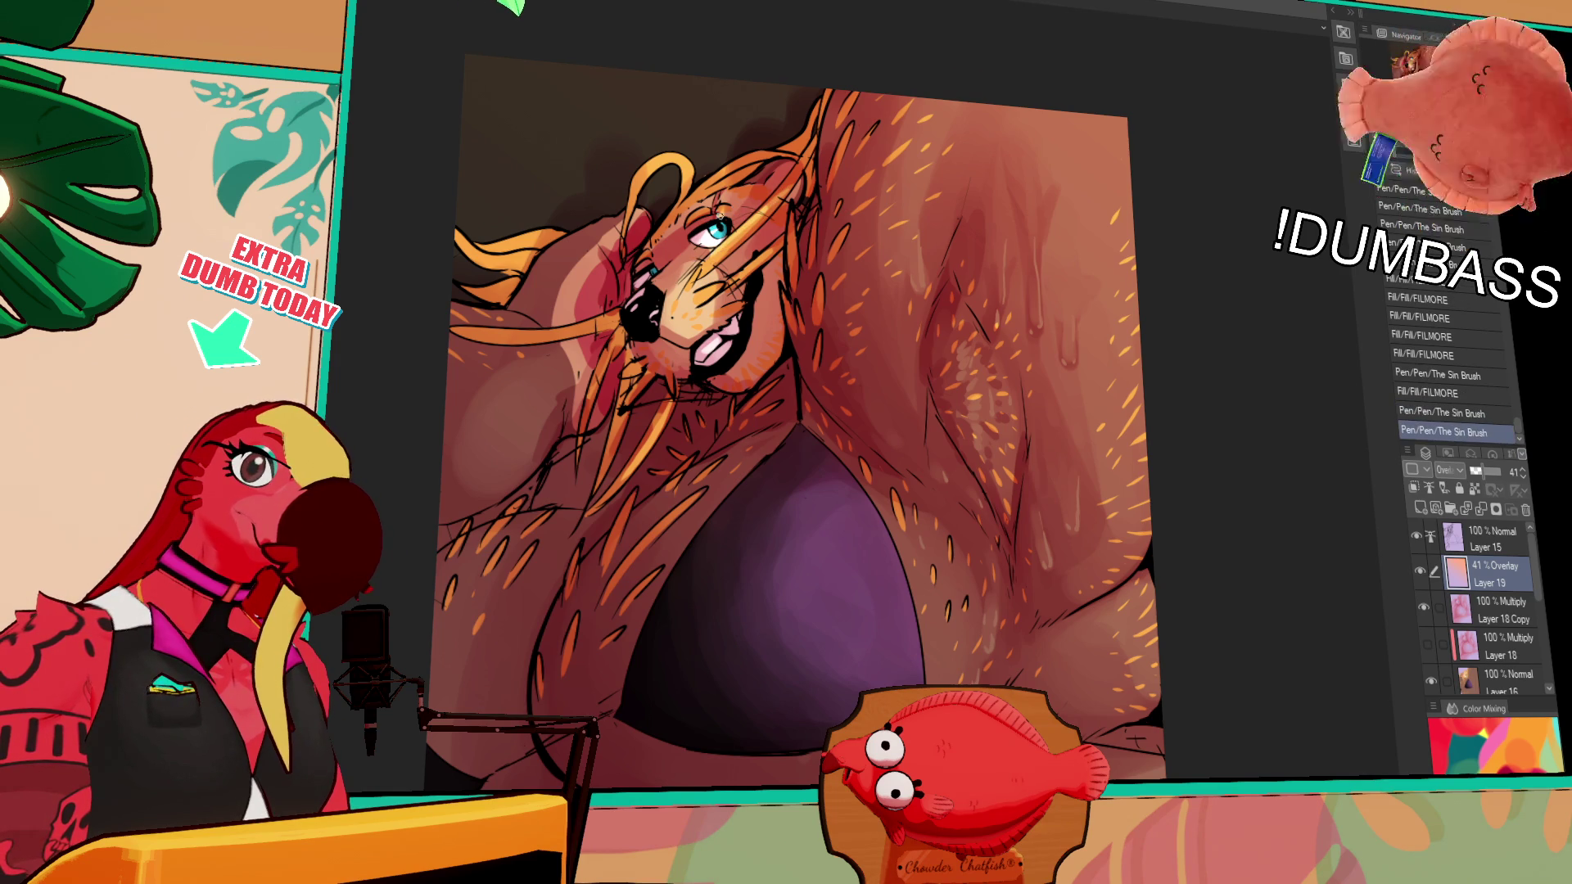
pyautogui.moveTo(622, 184); pyautogui.dragTo(684, 162)
pyautogui.moveTo(538, 233)
pyautogui.mouseDown()
pyautogui.moveTo(602, 194)
pyautogui.moveTo(540, 250)
pyautogui.moveTo(555, 214)
pyautogui.mouseUp()
pyautogui.moveTo(532, 336); pyautogui.dragTo(601, 325)
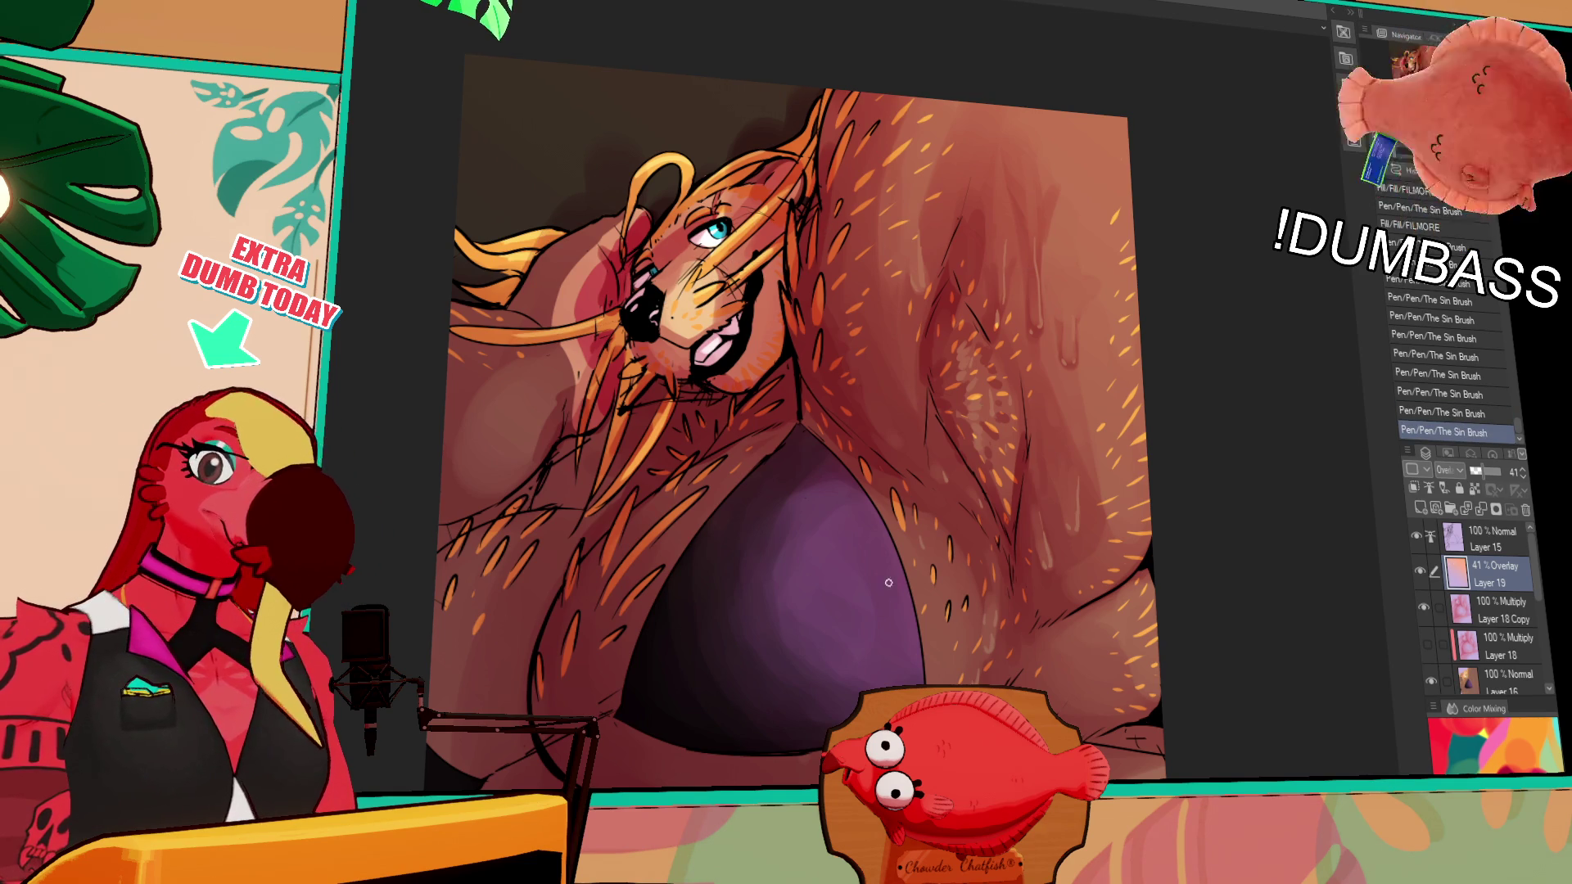
# Paint a light purple highlight on the bikini top, then zoom out
pyautogui.moveTo(864, 528)
pyautogui.mouseDown()
pyautogui.moveTo(886, 586)
pyautogui.moveTo(855, 583)
pyautogui.moveTo(881, 573)
pyautogui.moveTo(876, 606)
pyautogui.moveTo(868, 540)
pyautogui.mouseUp()
pyautogui.hotkey('ctrl', 'z')
pyautogui.hotkey('ctrl', 'z')
pyautogui.hotkey('ctrl', 'z')
pyautogui.hotkey('ctrl', 'z')
pyautogui.moveTo(1200, 476)
pyautogui.mouseDown()
pyautogui.moveTo(1200, 438)
pyautogui.moveTo(1143, 469)
pyautogui.mouseUp()
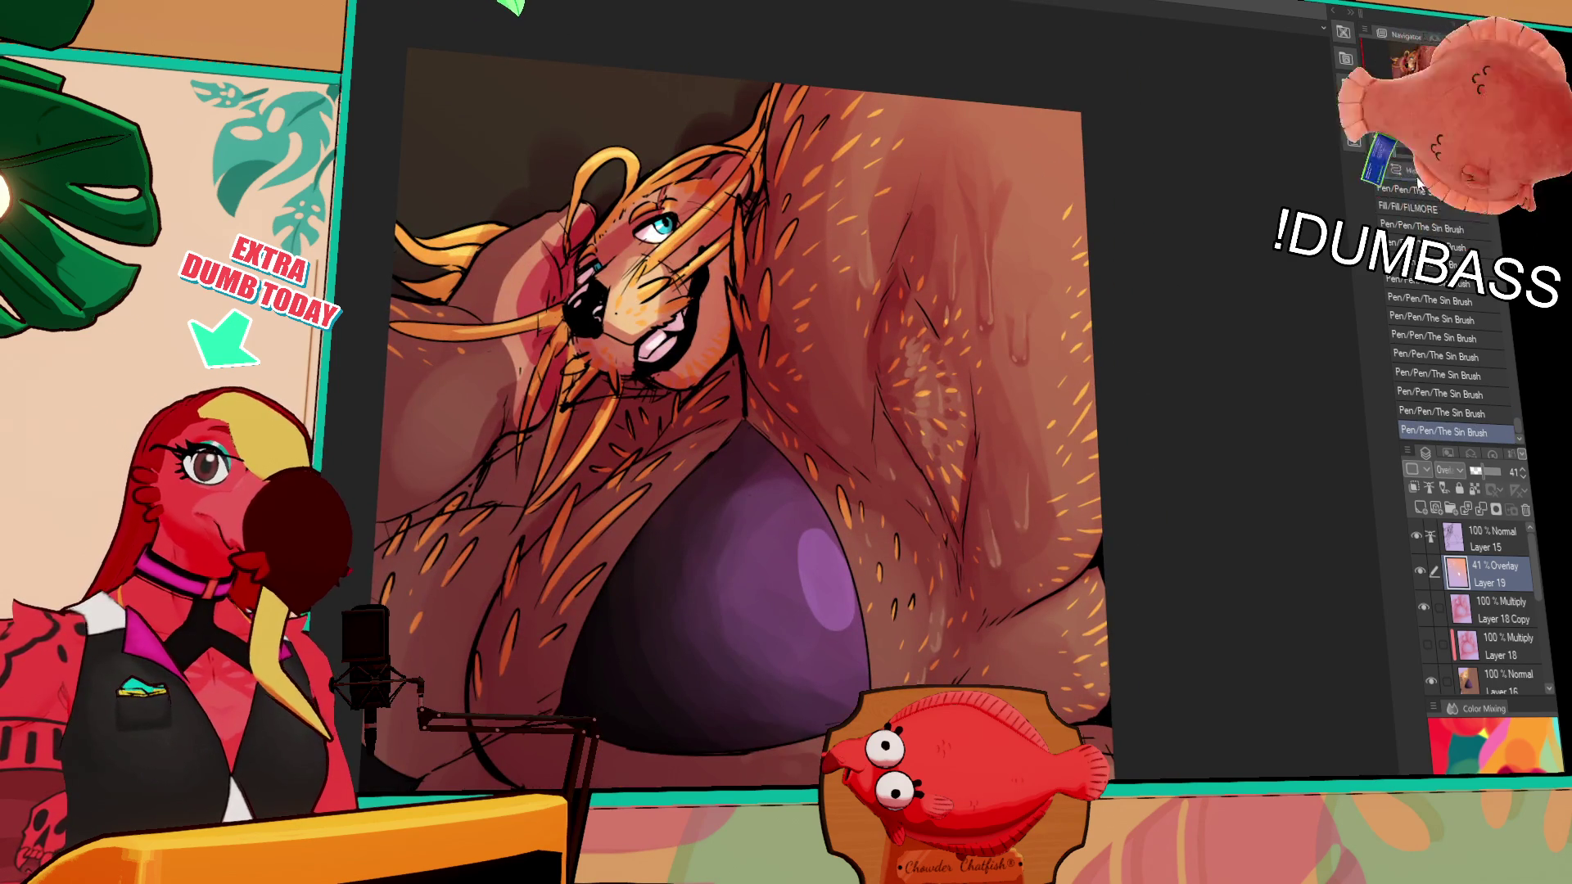
pyautogui.hotkey('ctrl', '-')
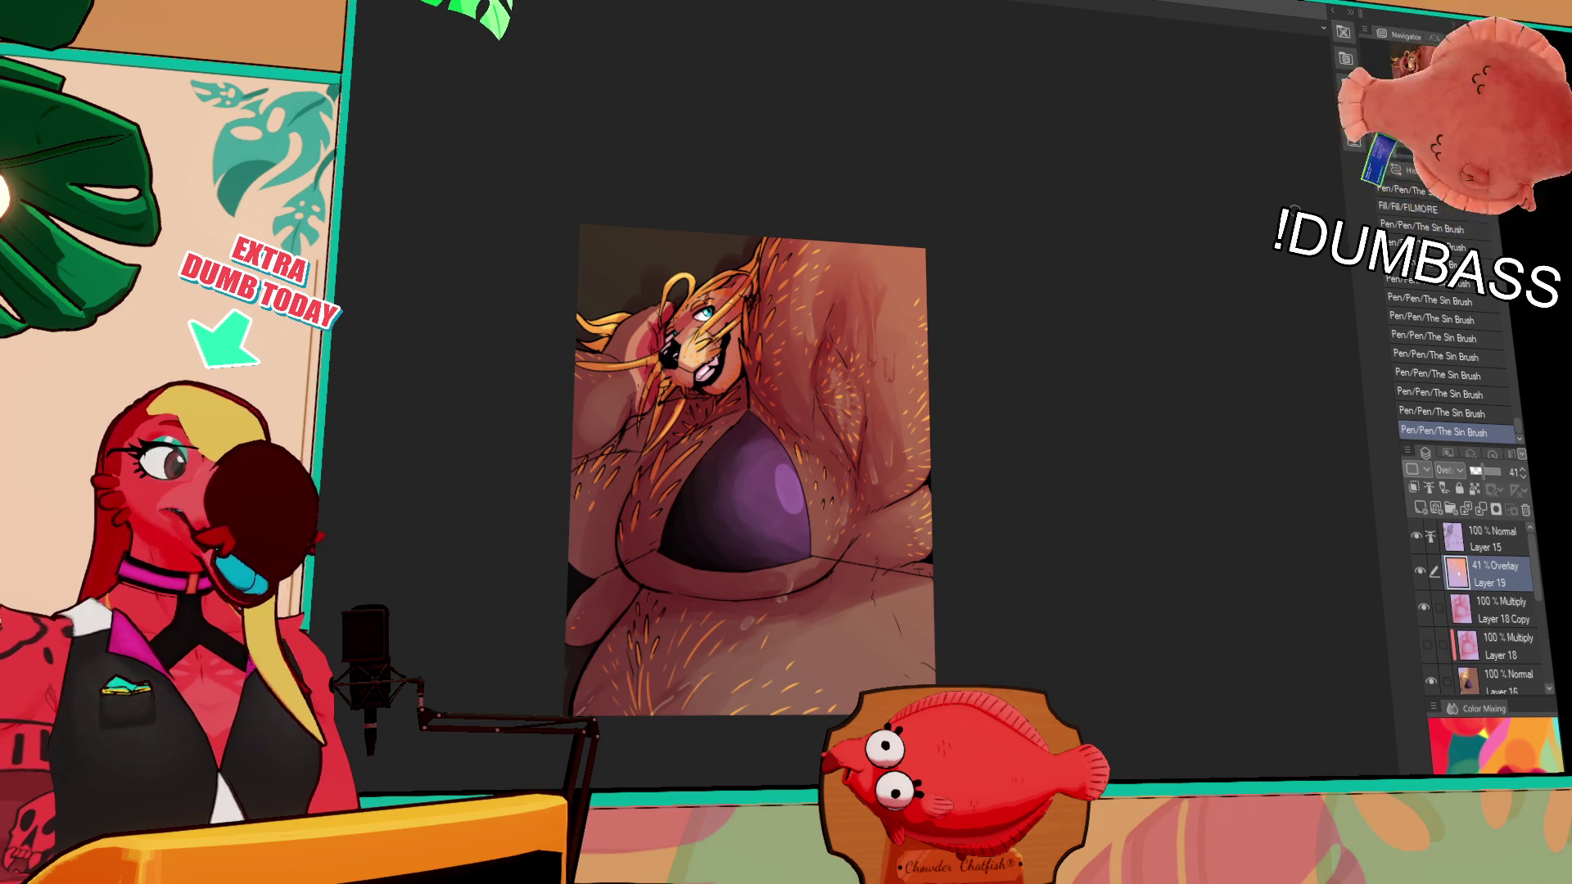
# Clip Layer 18 Copy to the layer below, flatten the image, and confirm the resolution change
pyautogui.click(1465, 613)
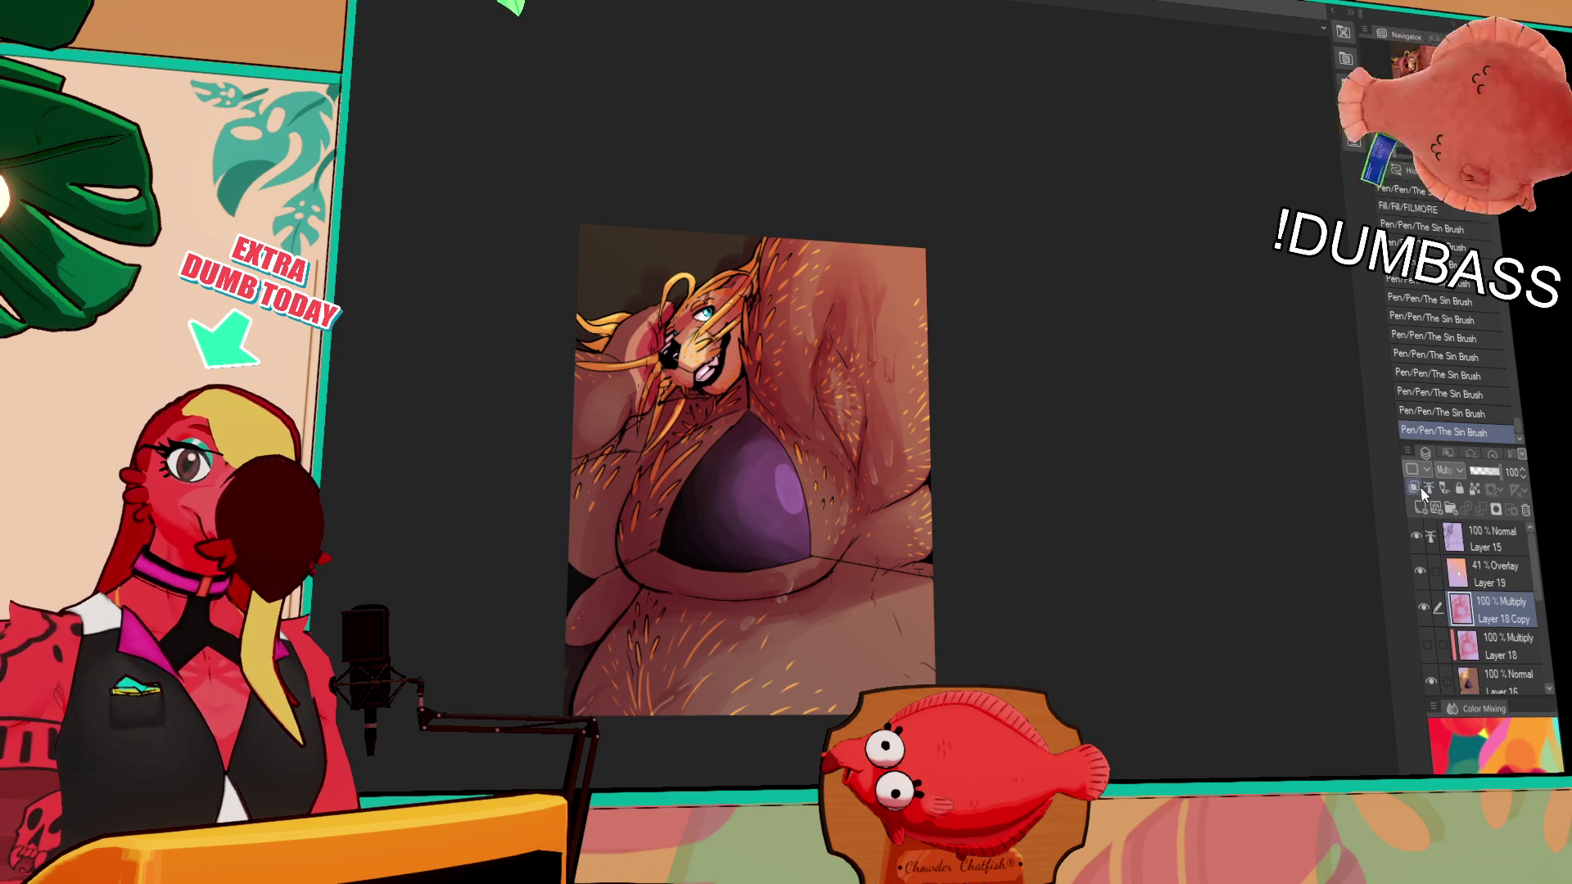
pyautogui.click(1414, 488)
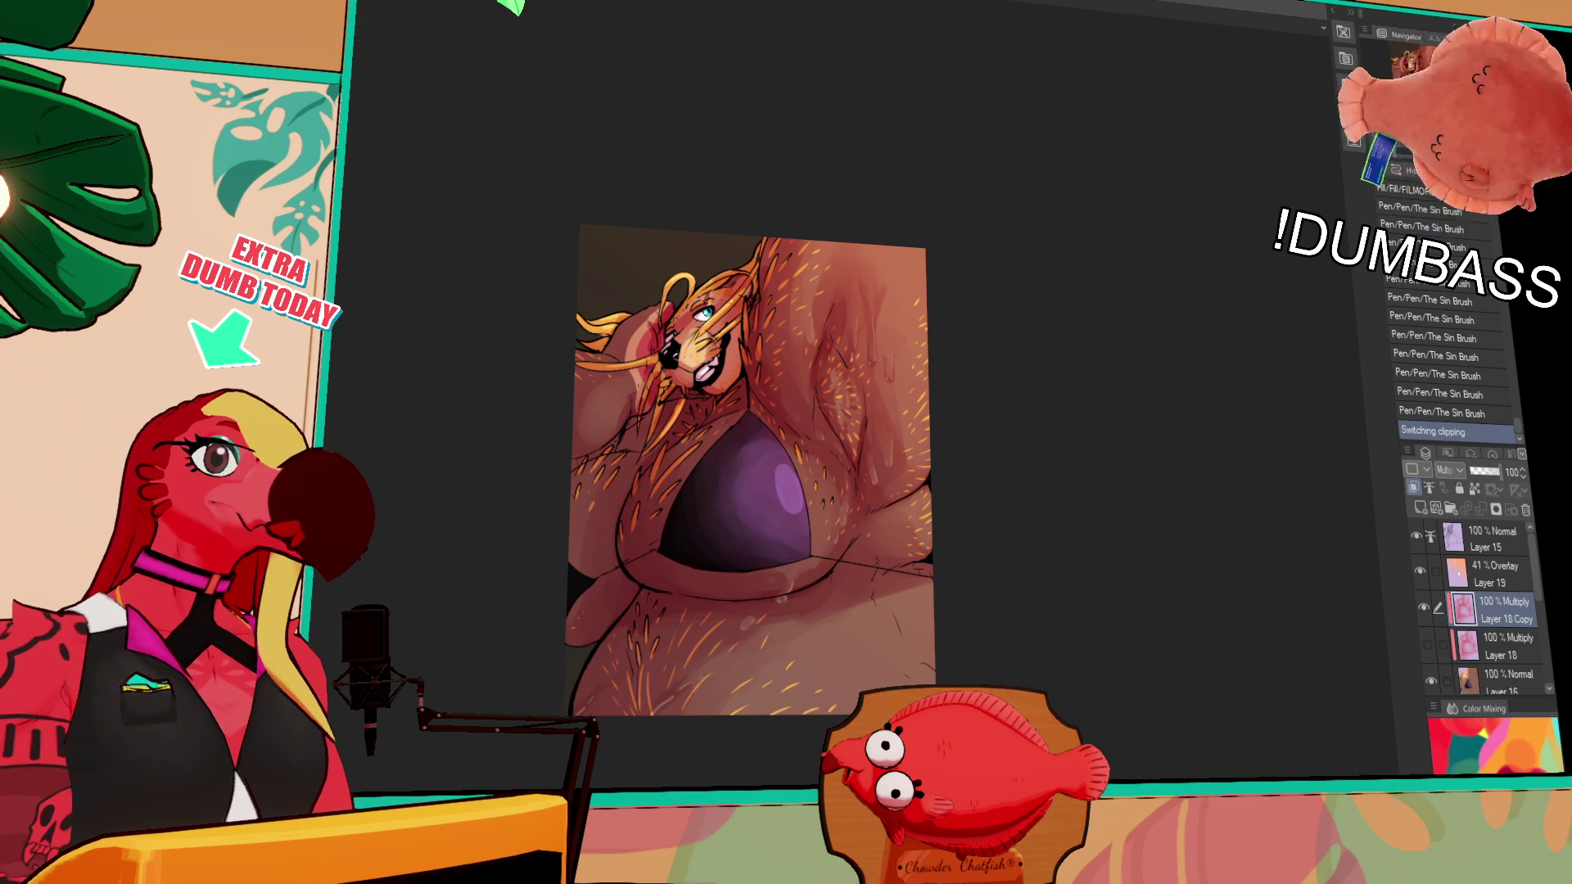
pyautogui.hotkey('ctrl', 'shift', 'e')
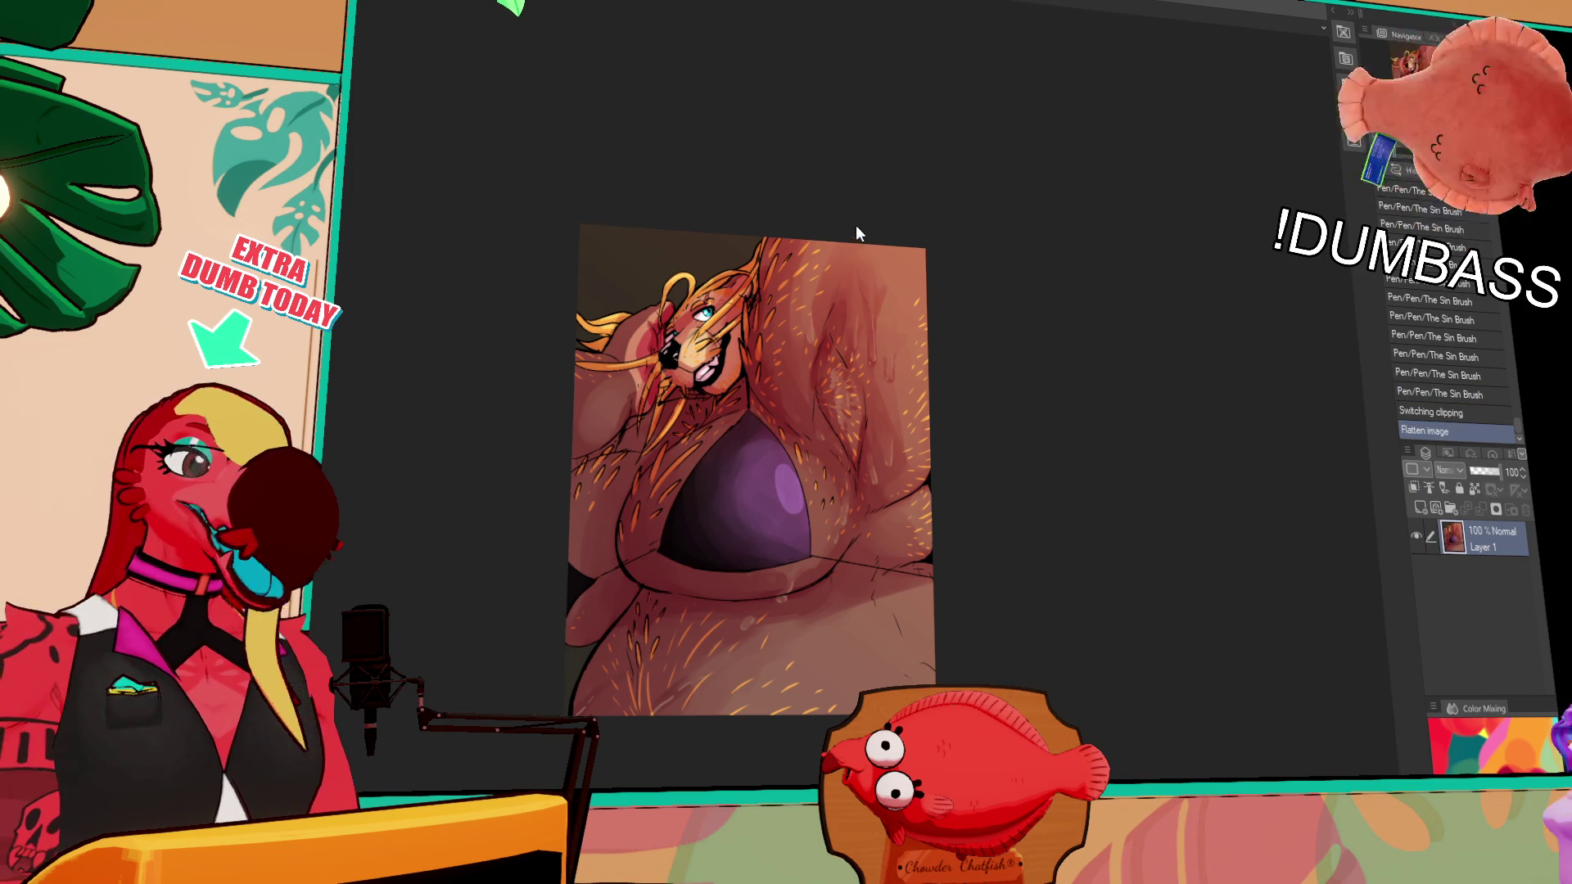
pyautogui.press('Return')
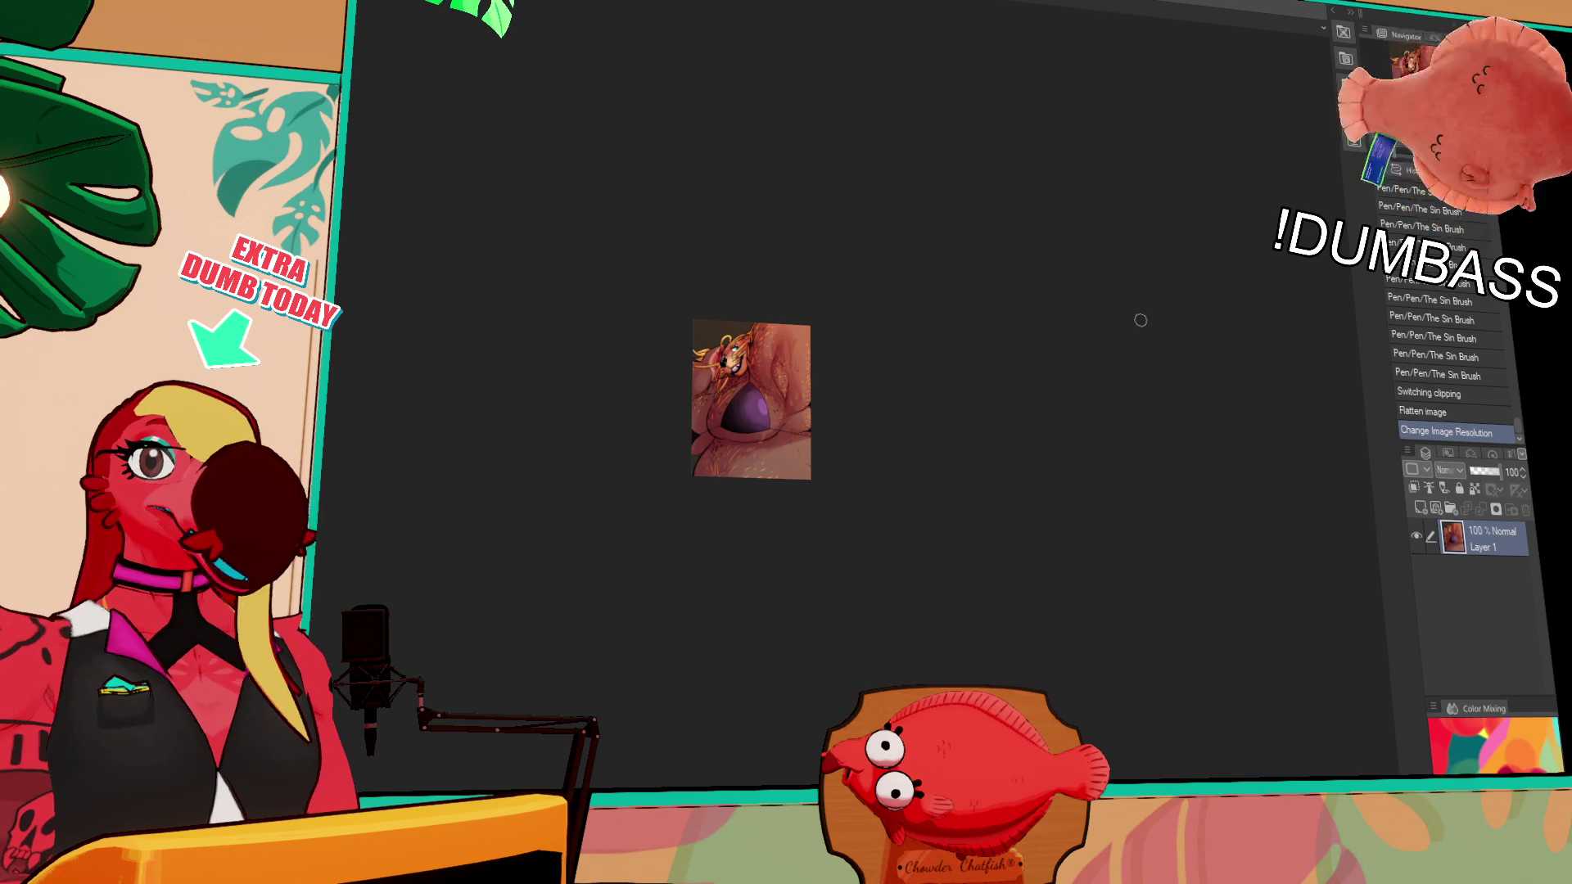
# Revert to the 'Switching clipping' history state, restoring the layers before flatten and resize
pyautogui.hotkey('ctrl', '+')
pyautogui.hotkey('ctrl', '+')
pyautogui.hotkey('ctrl', '+')
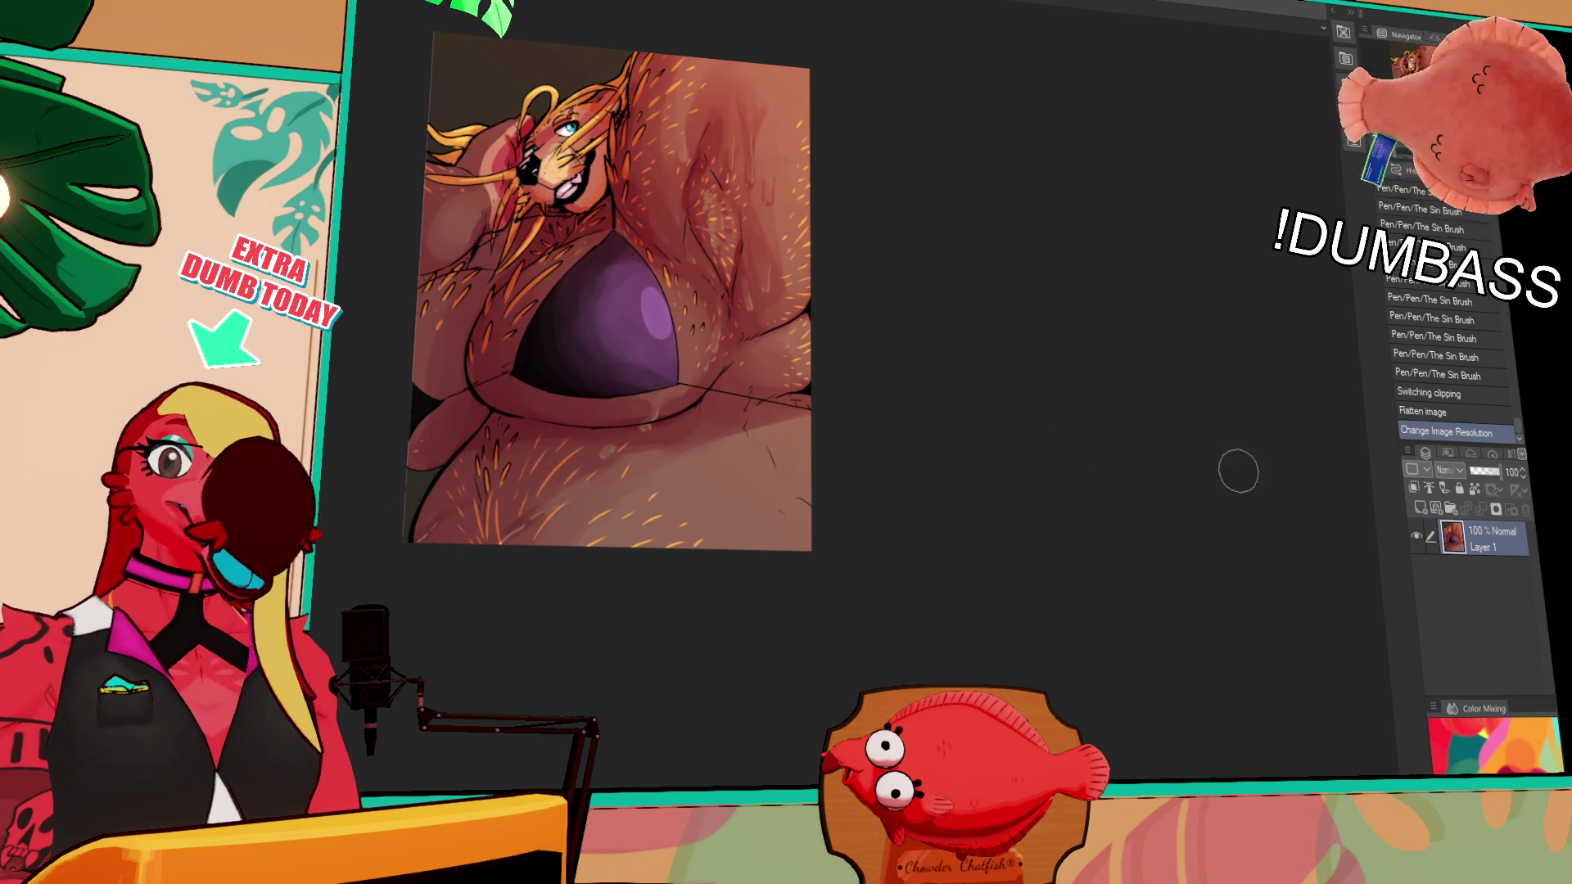
pyautogui.click(1385, 392)
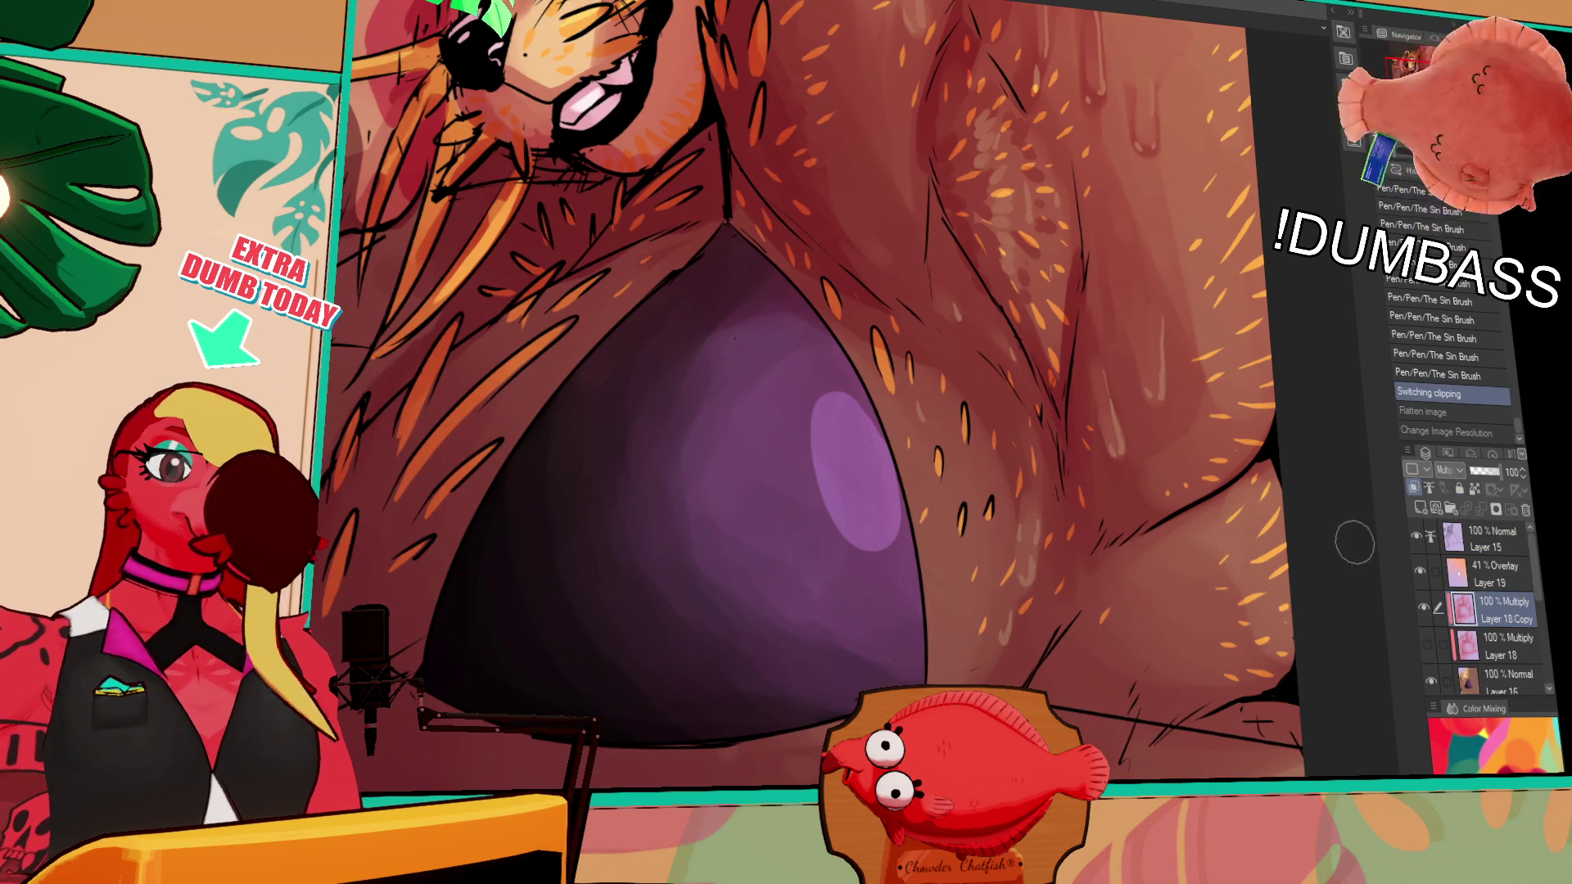
pyautogui.scroll(-2, 502, 246)
pyautogui.scroll(-3, 502, 245)
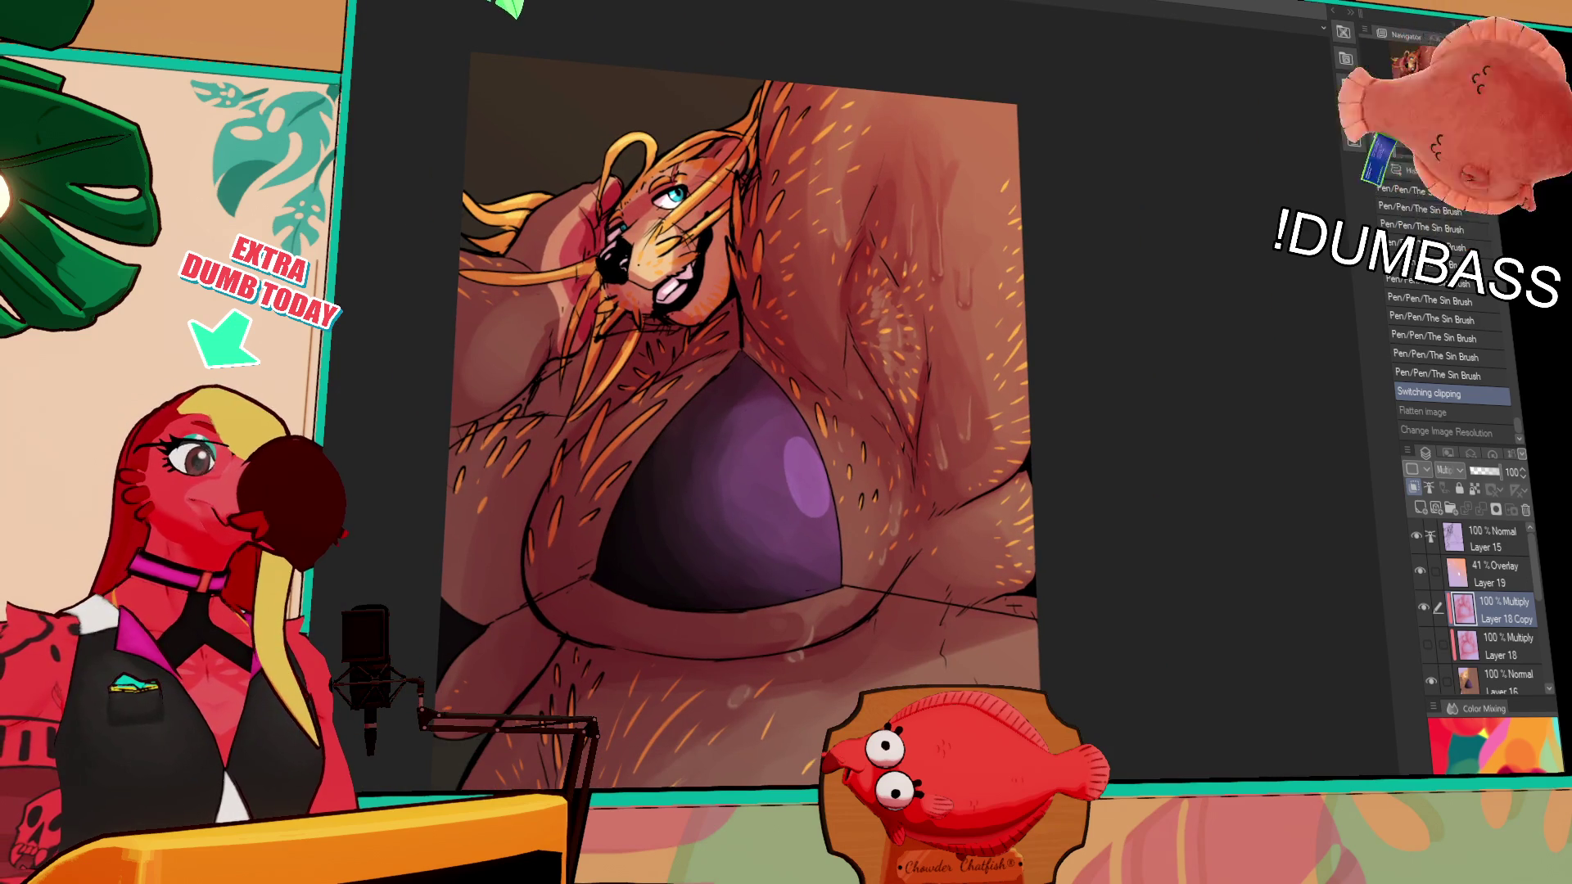